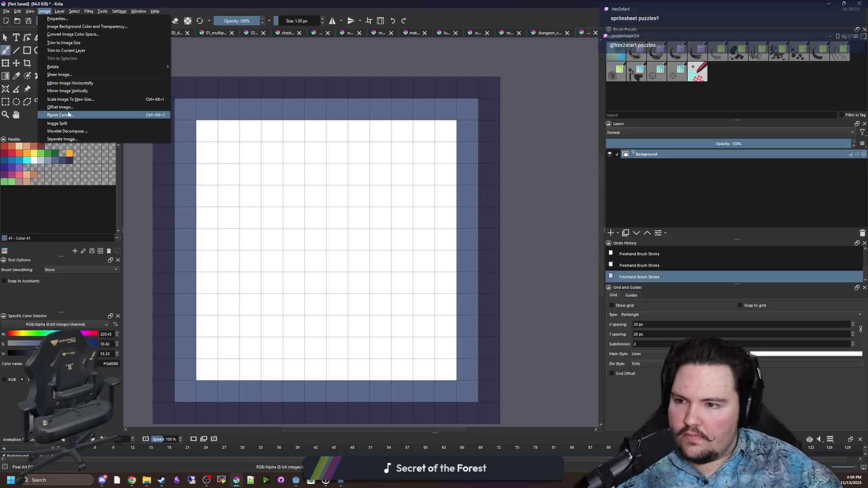
Resize the canvas to 32×16, keeping the existing image anchored on the left
click(414, 267)
double_click(429, 191)
click(451, 302)
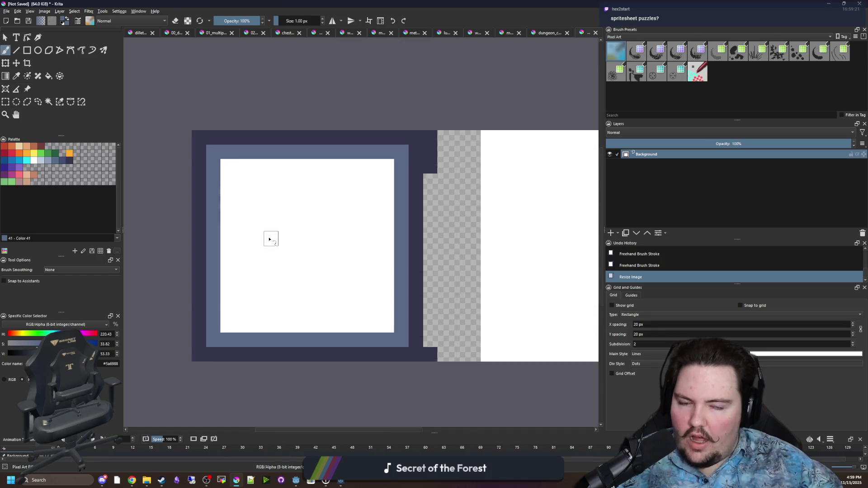
scroll(271, 236, down, 2)
scroll(335, 234, up, 1)
Copy the framed tile, move the duplicate onto the right half, and deselect
click(5, 103)
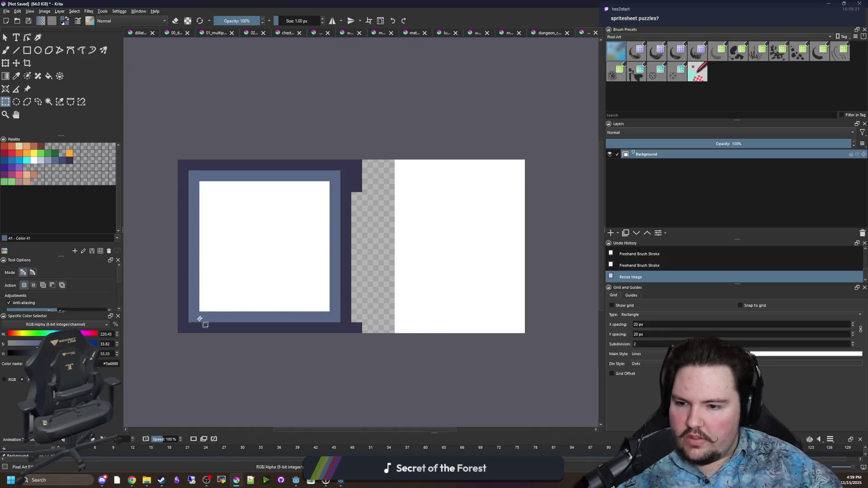
drag(178, 334, 345, 163)
key(ctrl+c)
key(ctrl+t)
drag(242, 199, 415, 198)
key(Return)
key(ctrl+shift+a)
scroll(355, 230, up, 1)
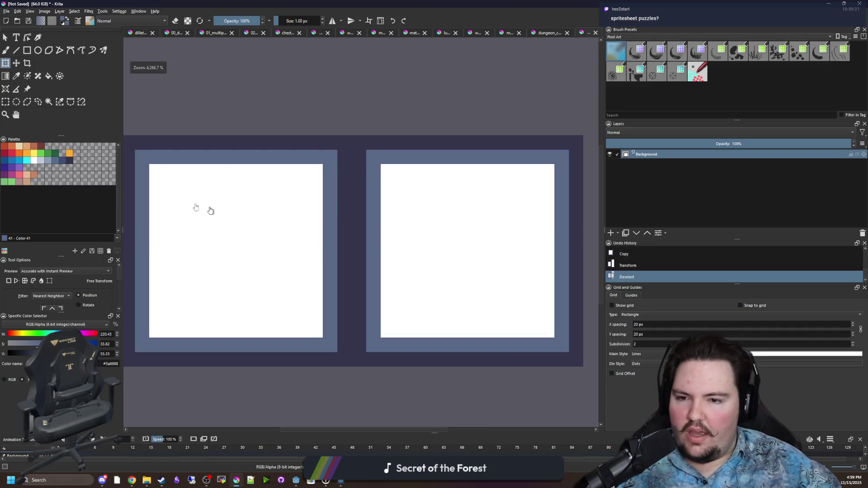
Darken the four corners of both white squares with the brush
key(b)
click(374, 178)
click(210, 177)
click(210, 336)
click(369, 335)
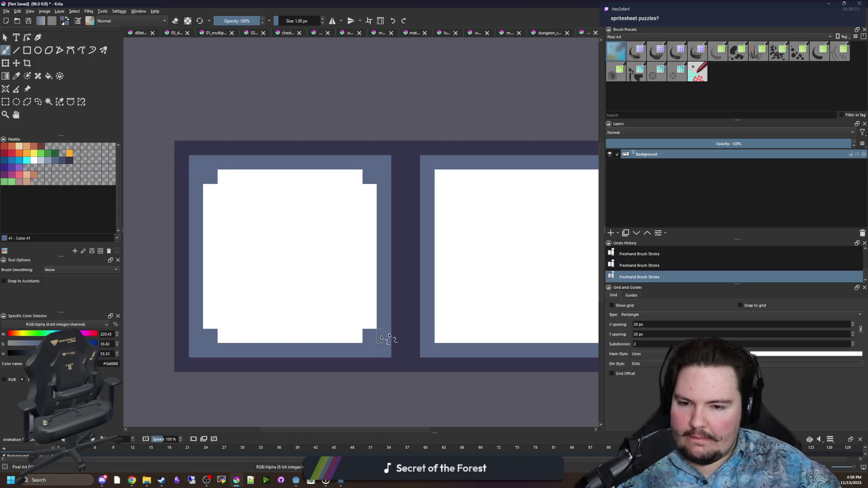
drag(376, 336, 227, 349)
click(292, 347)
drag(292, 189, 306, 189)
click(452, 189)
click(451, 348)
Paint the right frame's corners mid blue-grey and restore a white inner-corner pixel
click(62, 161)
click(278, 362)
click(465, 362)
click(466, 174)
click(278, 174)
ctrl+click(365, 232)
click(306, 189)
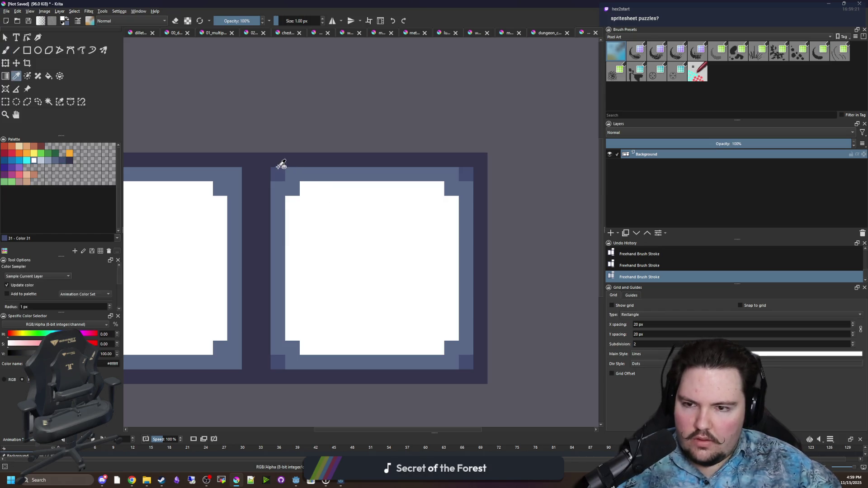
Paint the left frame's four corners with the darker frame colour
click(278, 169)
scroll(317, 181, left, 5)
key(b)
click(421, 167)
click(234, 167)
right_click(232, 344)
right_click(259, 341)
click(234, 355)
click(421, 355)
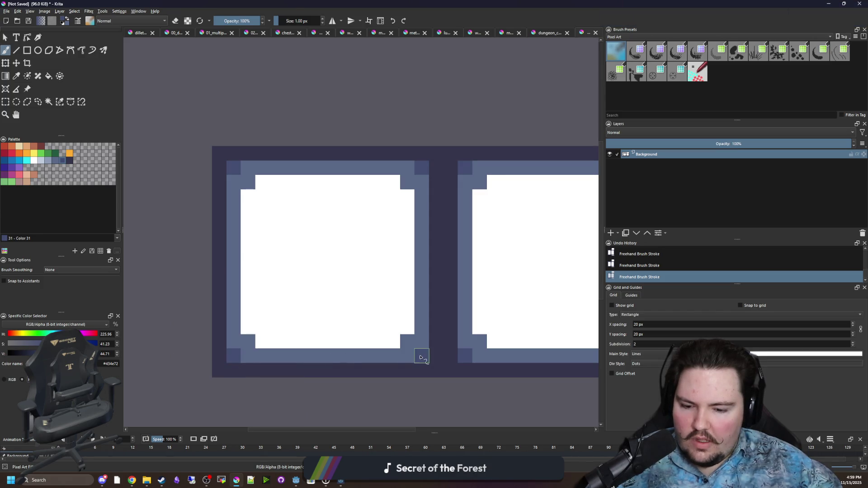
Paint dark shadow strips along both tiles' top inner edges, then toggle a LightsOut cell
ctrl+click(441, 353)
drag(407, 196, 259, 182)
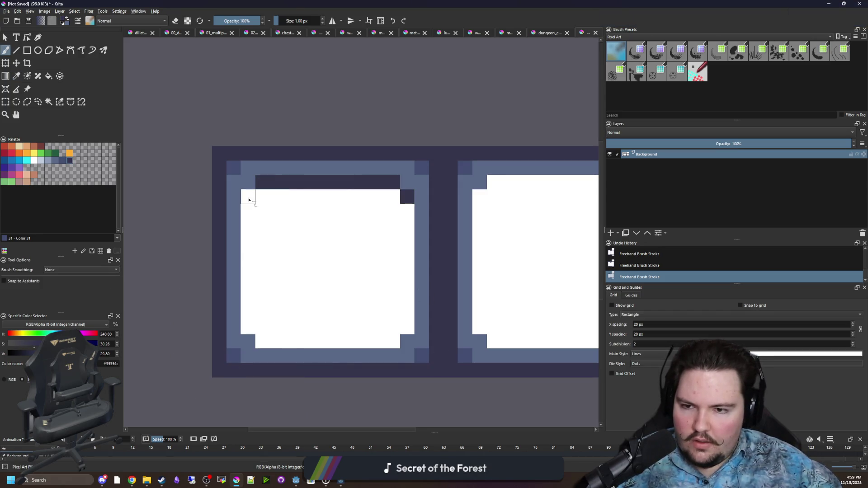
click(249, 200)
scroll(212, 225, down, 3)
scroll(292, 214, up, 3)
click(223, 226)
drag(237, 211, 368, 212)
click(381, 225)
scroll(324, 256, down, 4)
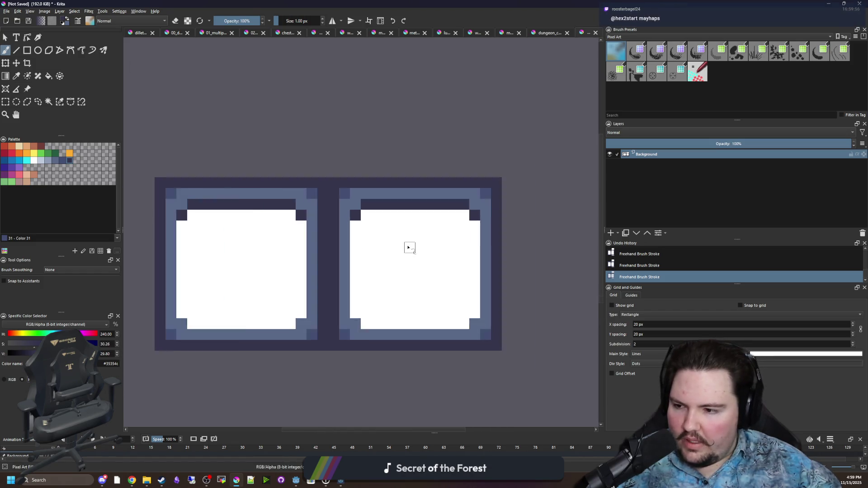
scroll(368, 251, up, 3)
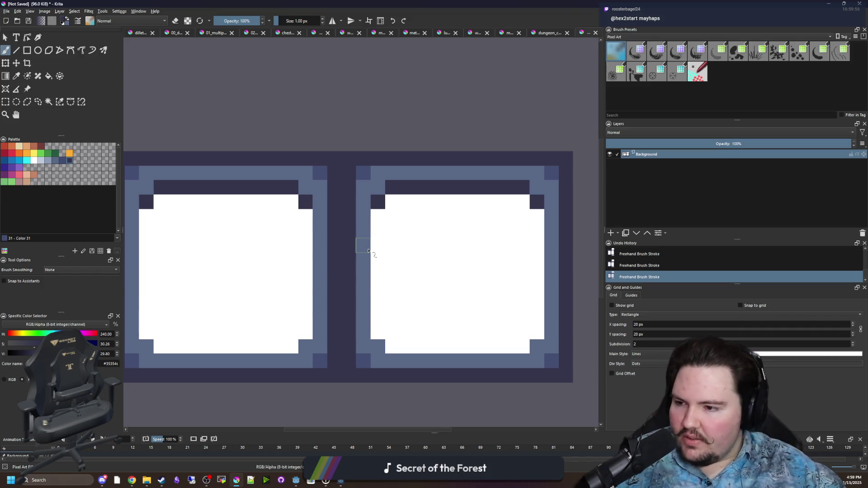
scroll(290, 272, down, 4)
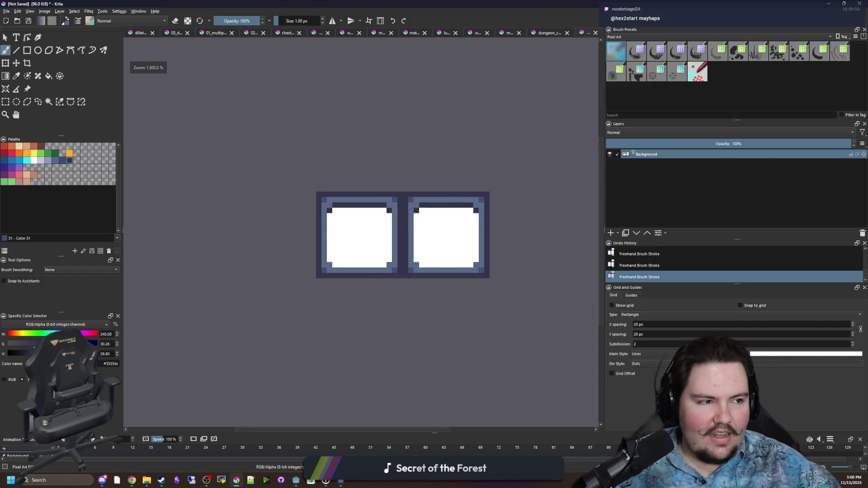
key(alt+Tab)
click(506, 155)
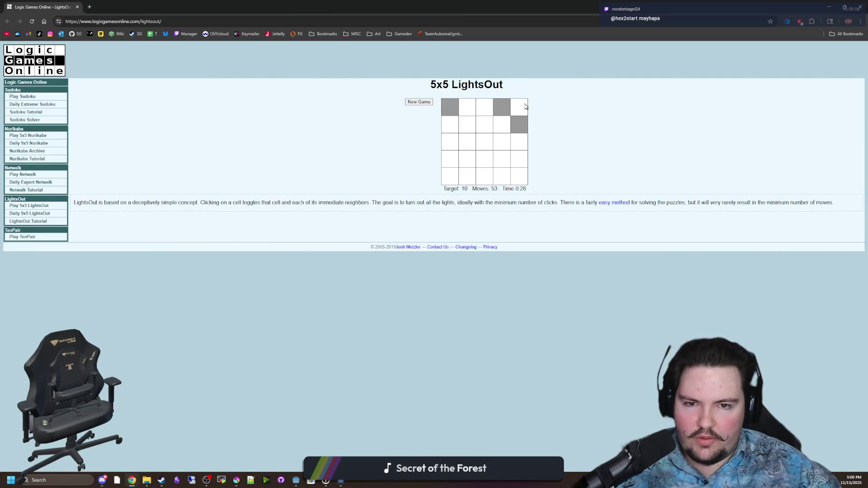
Toggle eleven LightsOut cells across rows 1–4, then return to Krita
click(525, 107)
click(509, 113)
click(484, 109)
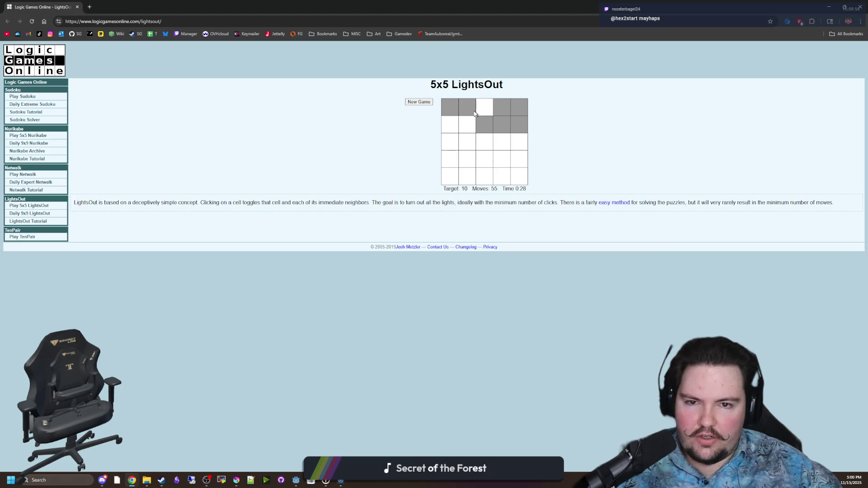
click(468, 129)
click(485, 131)
click(487, 159)
click(502, 142)
click(520, 160)
click(501, 159)
click(467, 159)
click(485, 142)
key(alt+Tab)
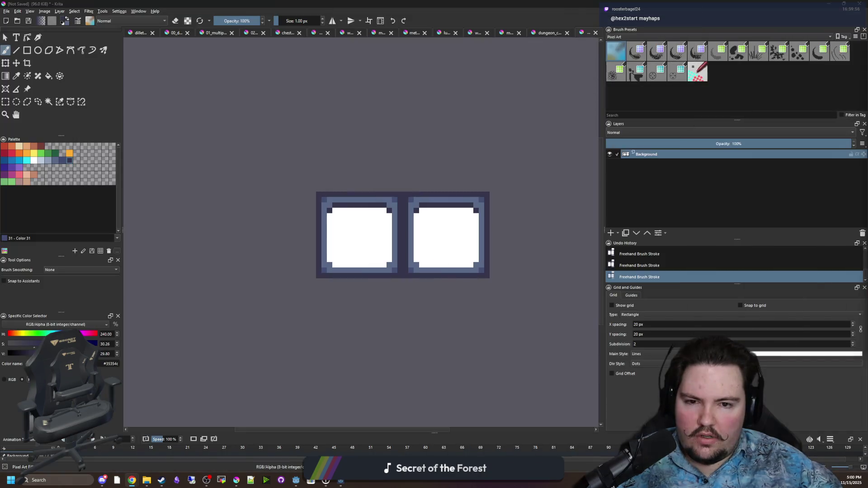
Pick the dark outline colour and try a flood fill, undoing it when it spreads too far
scroll(416, 266, up, 3)
drag(359, 230, 317, 281)
key(p)
click(266, 264)
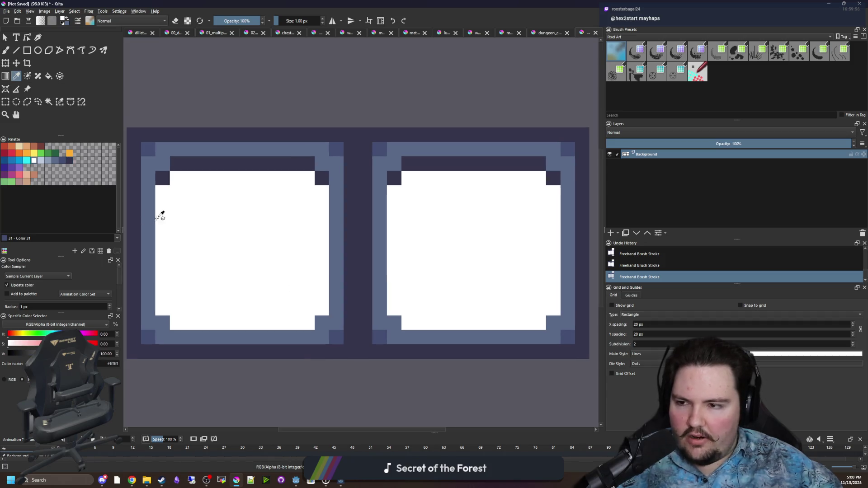
click(69, 161)
key(f)
click(240, 226)
key(ctrl+z)
scroll(248, 239, down, 5)
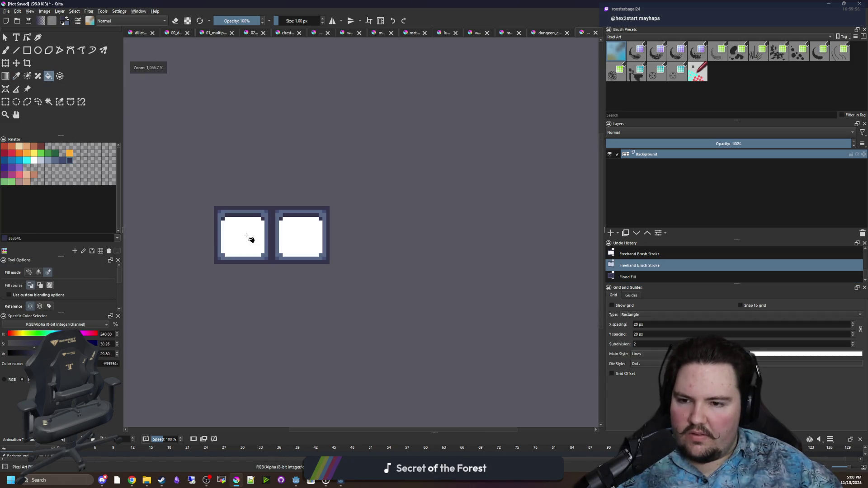
scroll(248, 238, up, 4)
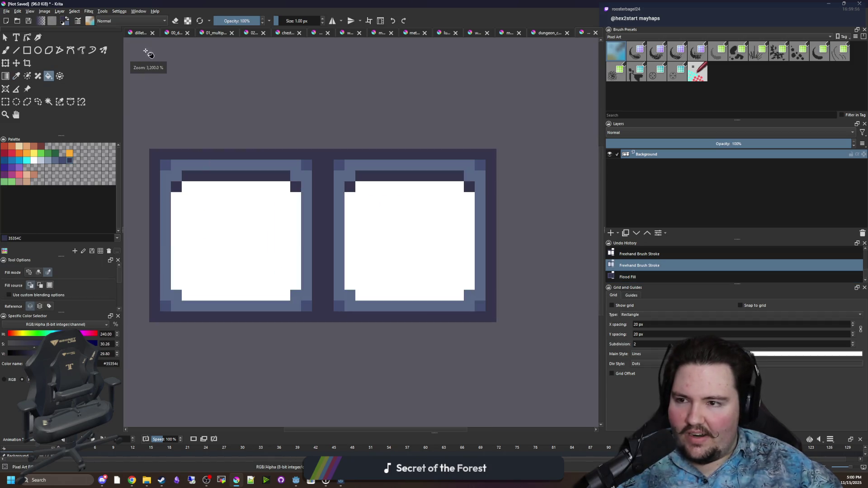
Flood-fill the left tile's interior dark in contiguous mode, comparing it via undo/redo
click(39, 272)
click(253, 223)
scroll(254, 226, down, 6)
scroll(257, 244, up, 5)
key(ctrl+z)
scroll(238, 262, up, 1)
key(ctrl+shift+z)
scroll(213, 273, up, 2)
key(ctrl+z)
key(ctrl+shift+z)
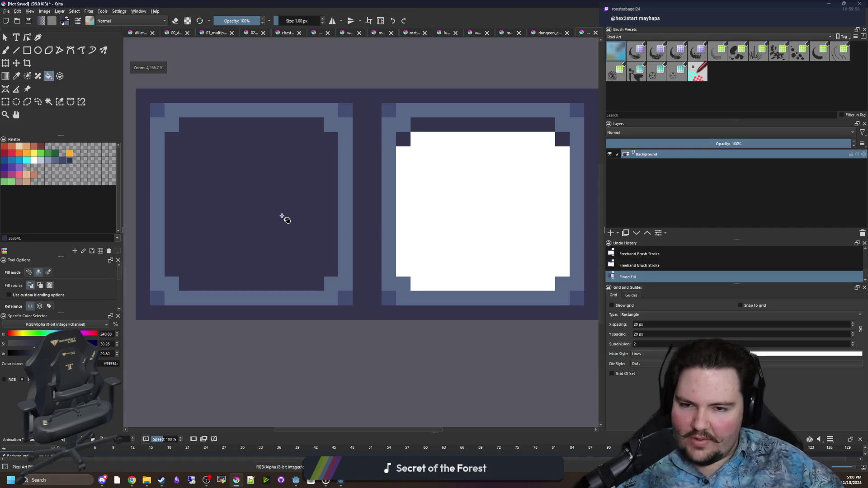
key(ctrl+z)
key(ctrl+shift+z)
key(ctrl+z)
key(ctrl+shift+z)
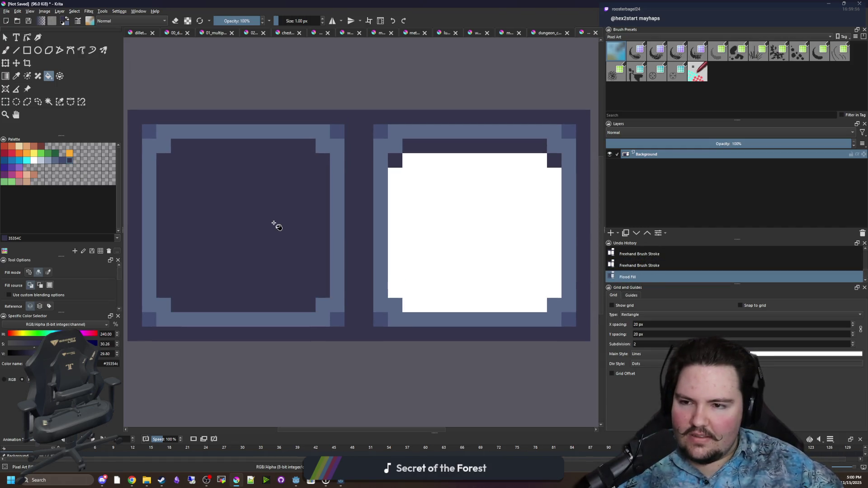
click(48, 158)
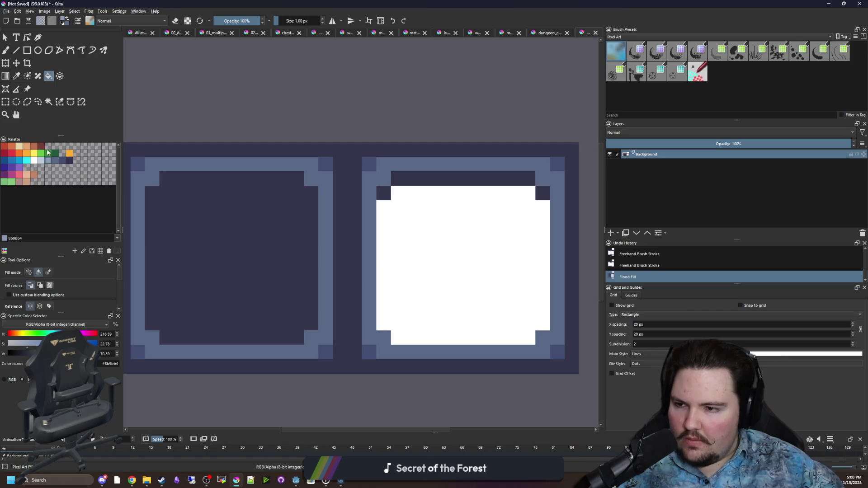
Draw pale blue highlight strips along the top and bottom edges of both frames
click(28, 50)
drag(192, 172, 282, 158)
scroll(300, 235, down, 1)
scroll(300, 235, right, 1)
drag(402, 152, 481, 147)
scroll(422, 310, down, 1)
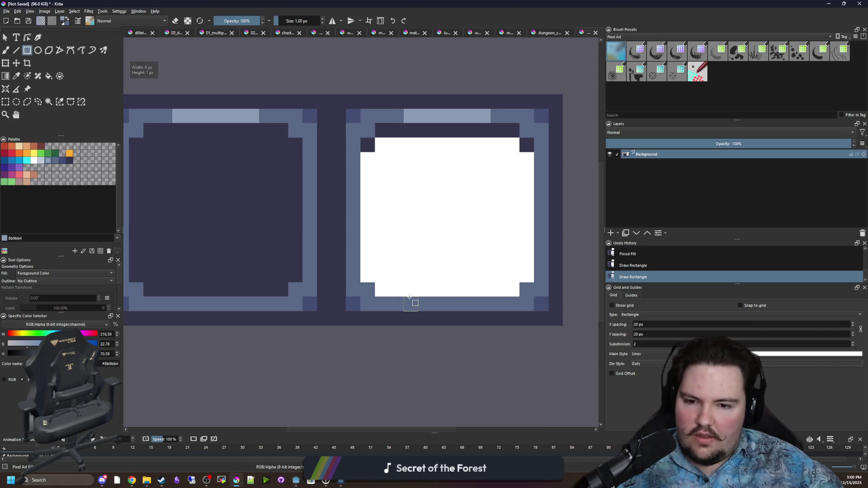
drag(491, 310, 491, 310)
scroll(434, 315, left, 2)
drag(286, 310, 357, 321)
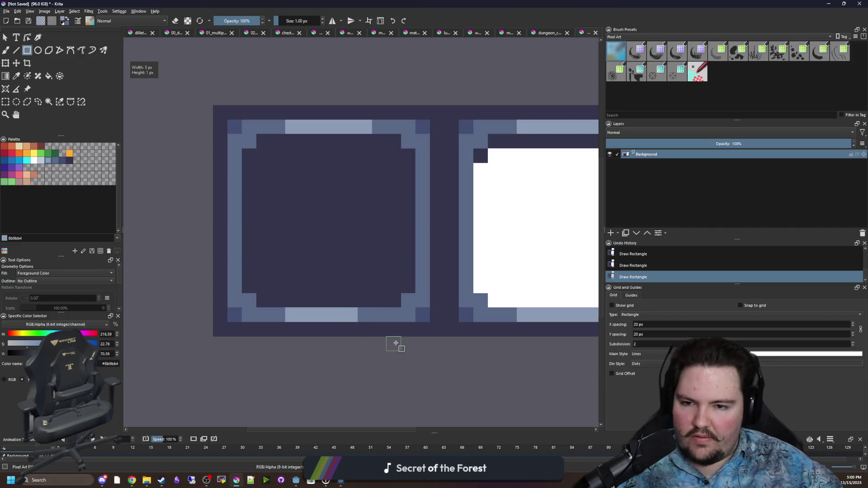
key(b)
click(364, 315)
Erase the outer corner pixels and the divider column's top and bottom pixels
scroll(364, 314, right, 3)
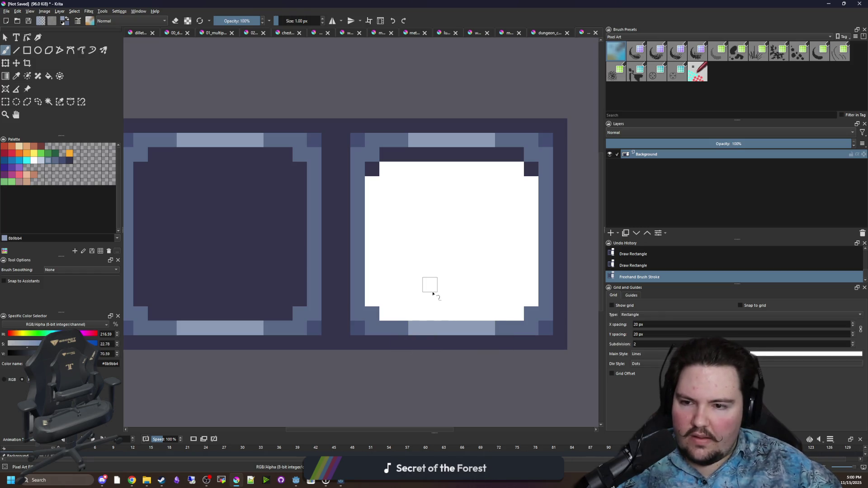
scroll(364, 274, down, 2)
scroll(310, 289, up, 2)
key(e)
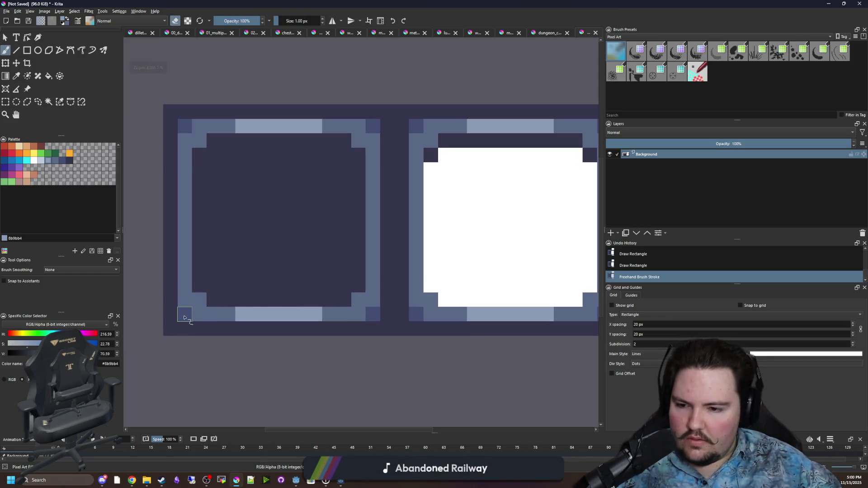
click(170, 329)
click(170, 112)
drag(388, 112, 400, 112)
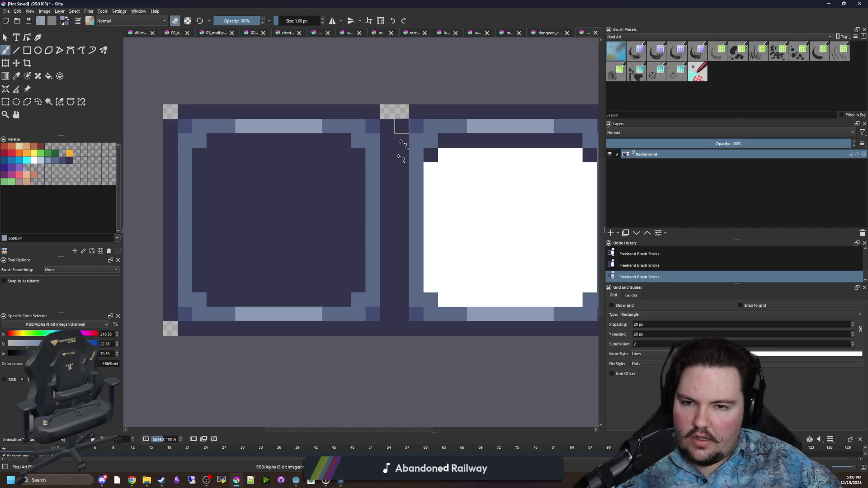
drag(401, 328, 387, 329)
scroll(452, 334, right, 3)
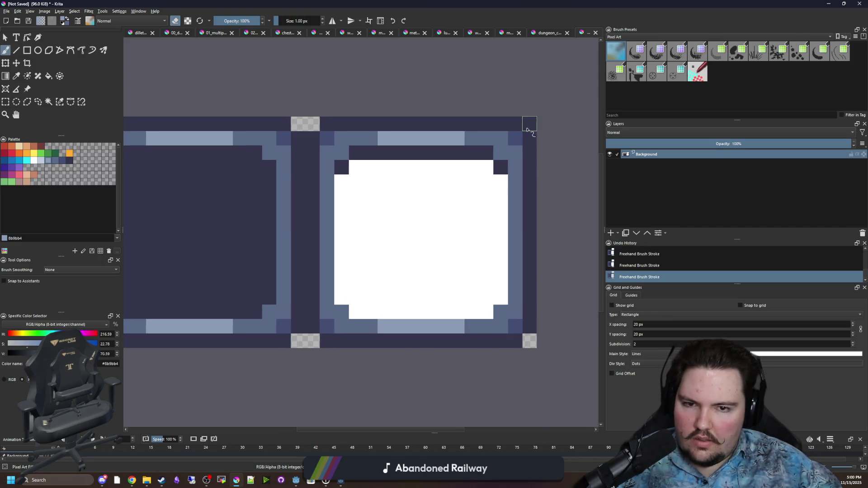
scroll(352, 221, down, 5)
scroll(355, 252, up, 6)
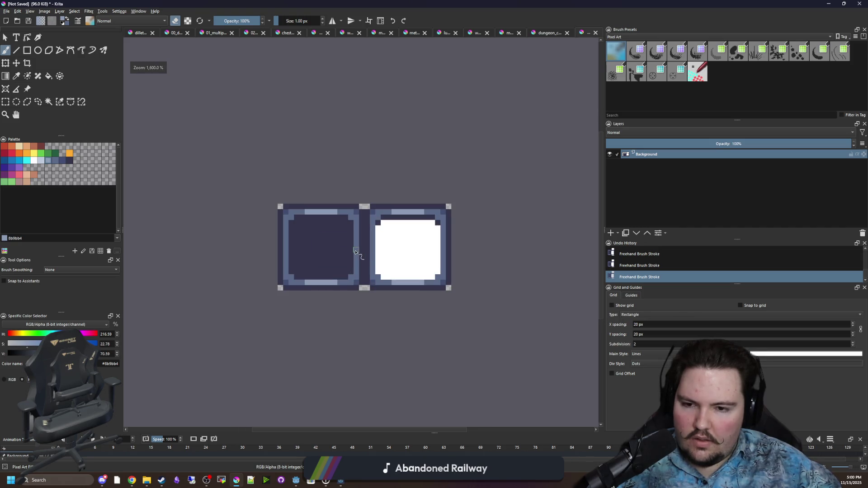
scroll(380, 252, up, 4)
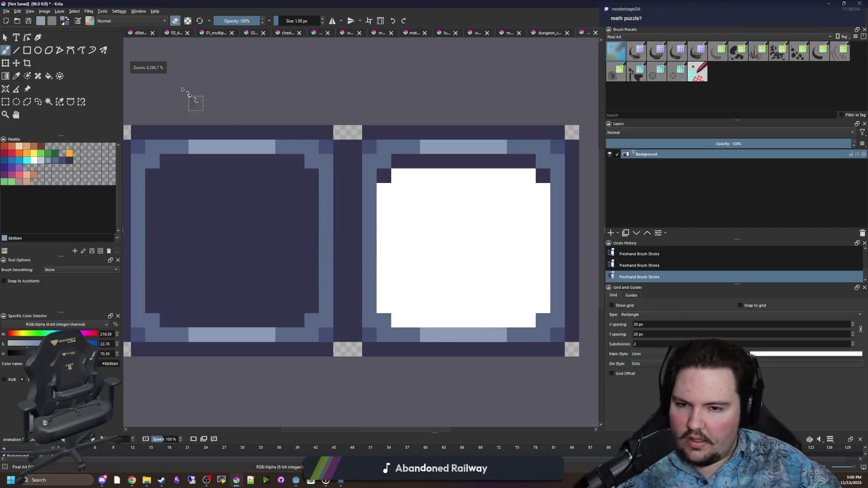
click(7, 11)
Save As into the Forager-Game Sprites folder with PNG as the file type
click(25, 56)
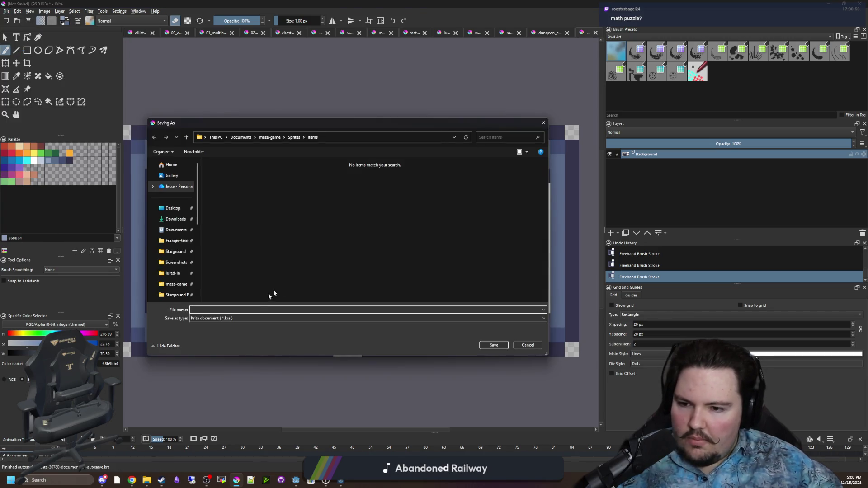
click(294, 138)
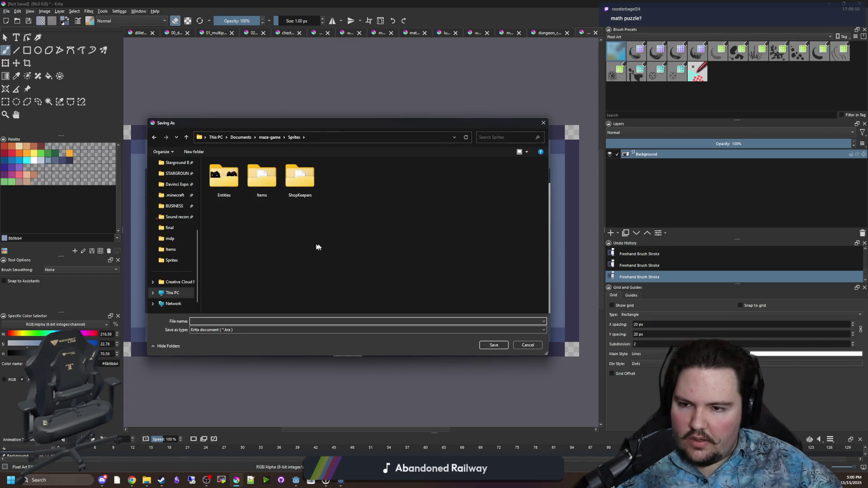
scroll(177, 238, up, 5)
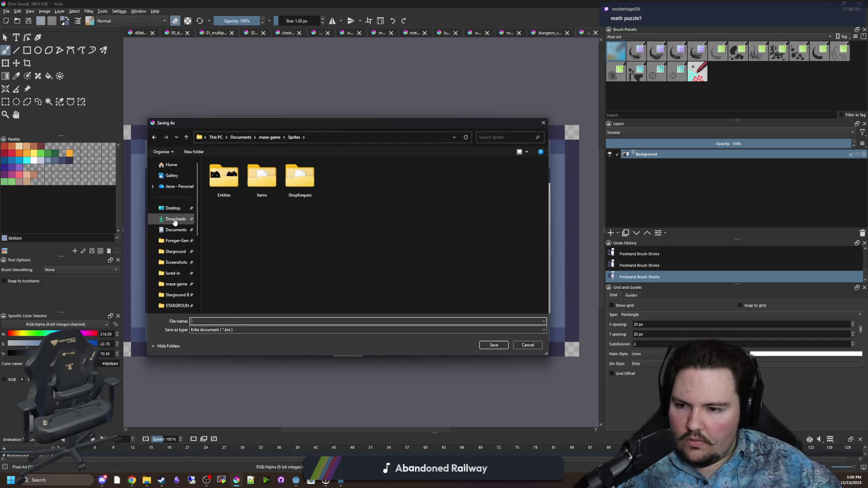
click(178, 240)
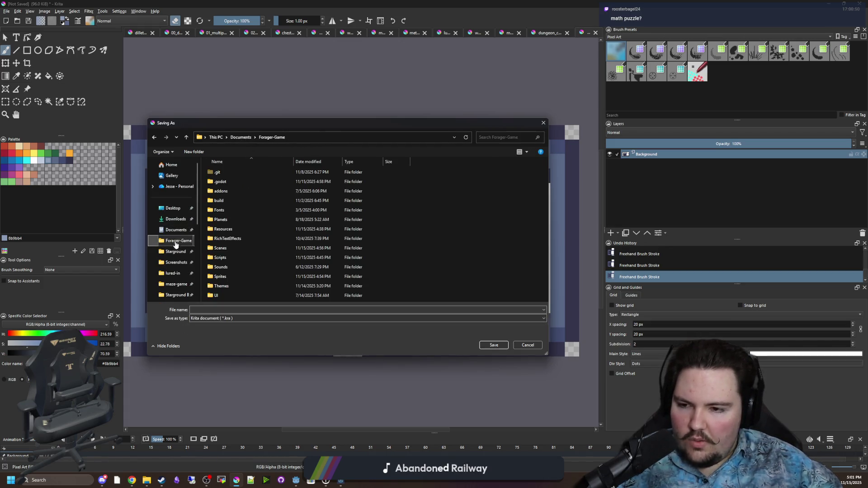
click(235, 277)
double_click(234, 276)
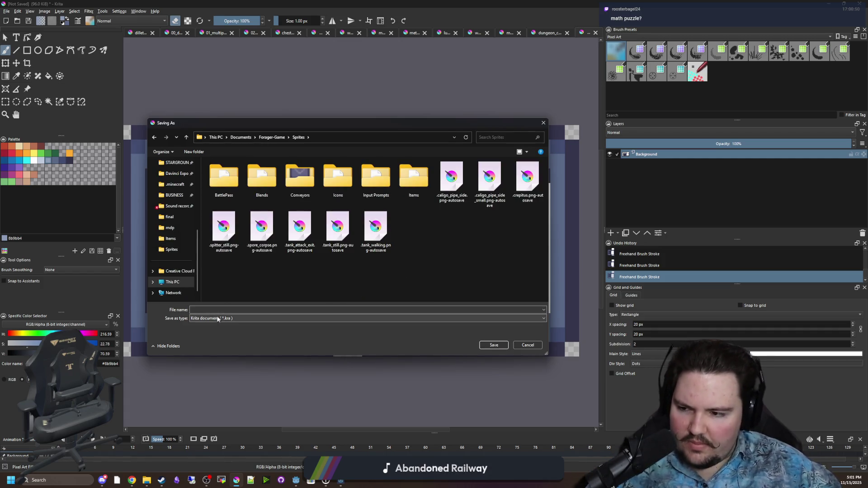
click(229, 318)
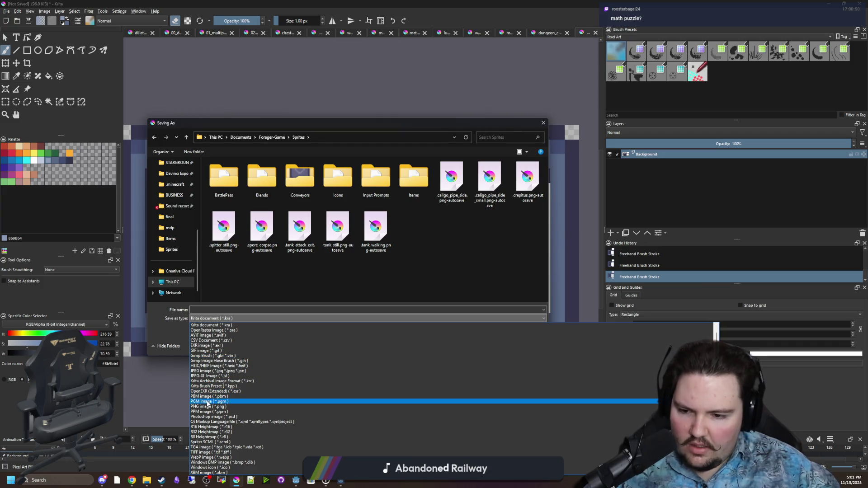
click(203, 406)
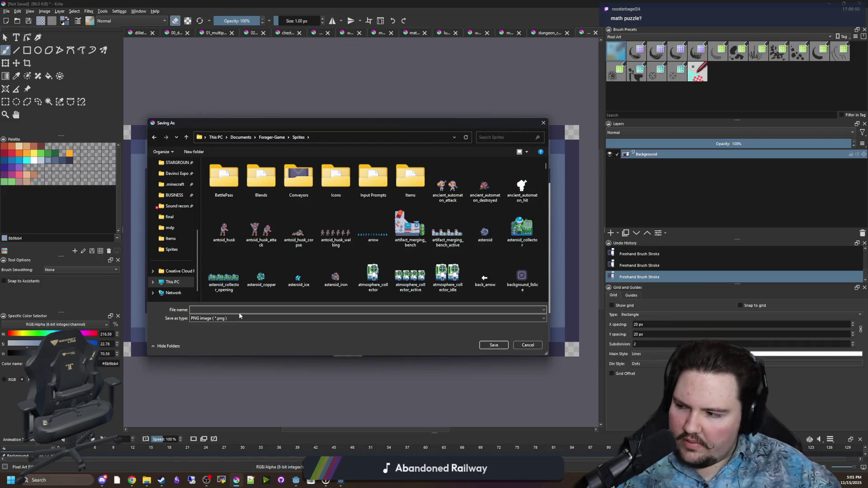
Name the file lights_out_tile and save it, accepting the PNG export options
click(268, 309)
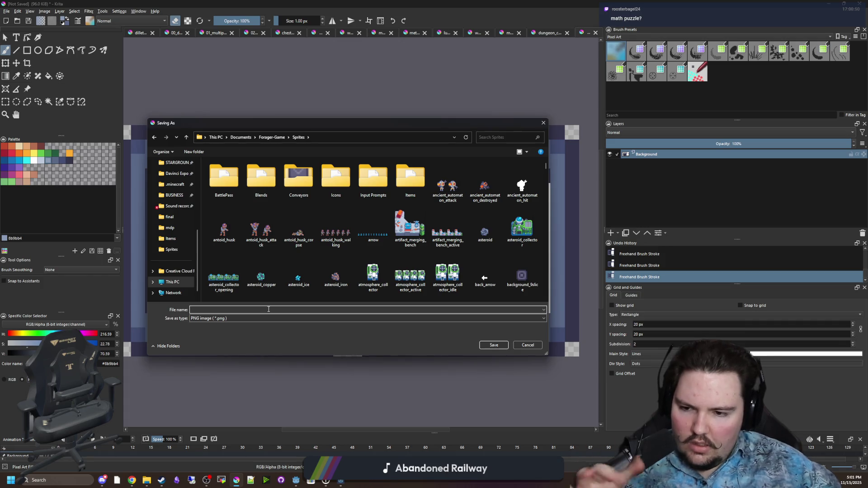
text(lightsout_)
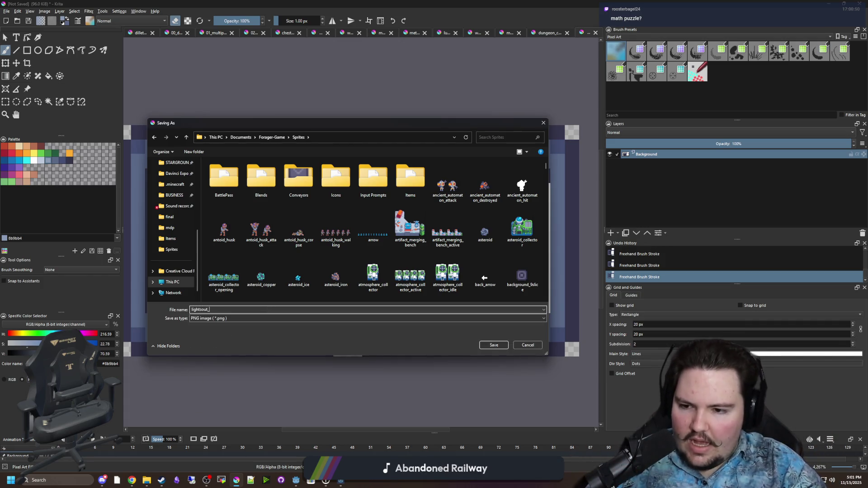
key(BackSpace)
key(BackSpace)
key(BackSpace)
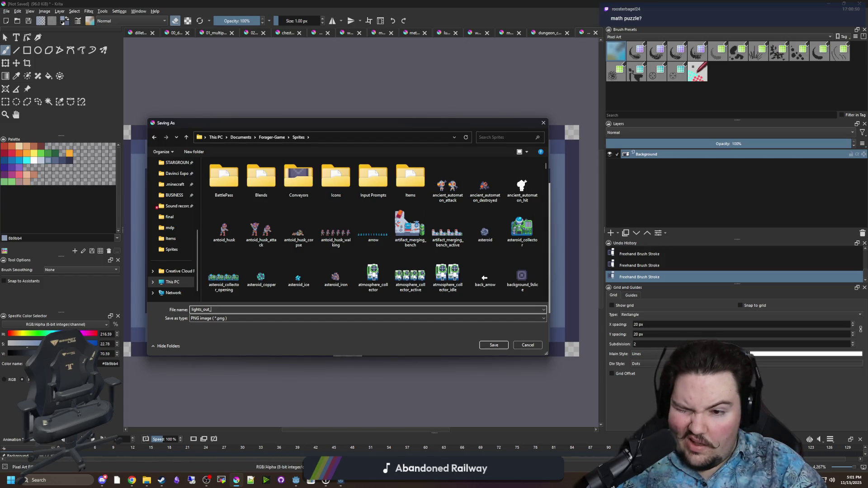
text(ile)
click(491, 344)
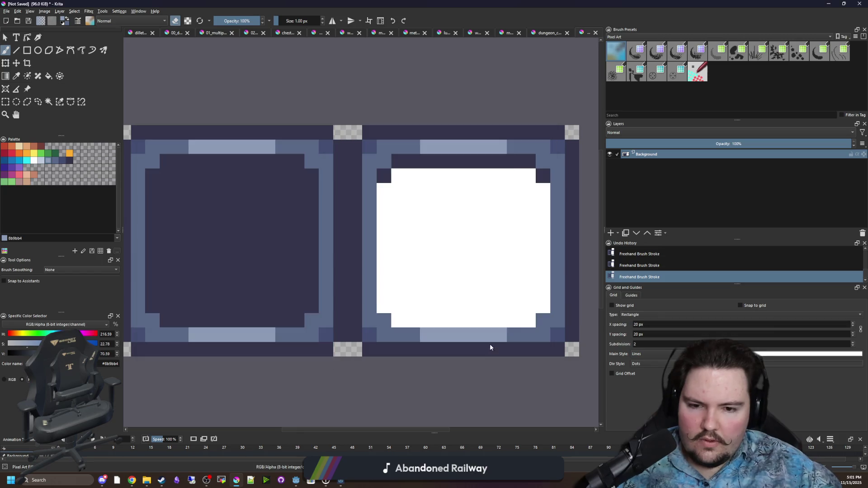
click(474, 301)
key(alt+Tab)
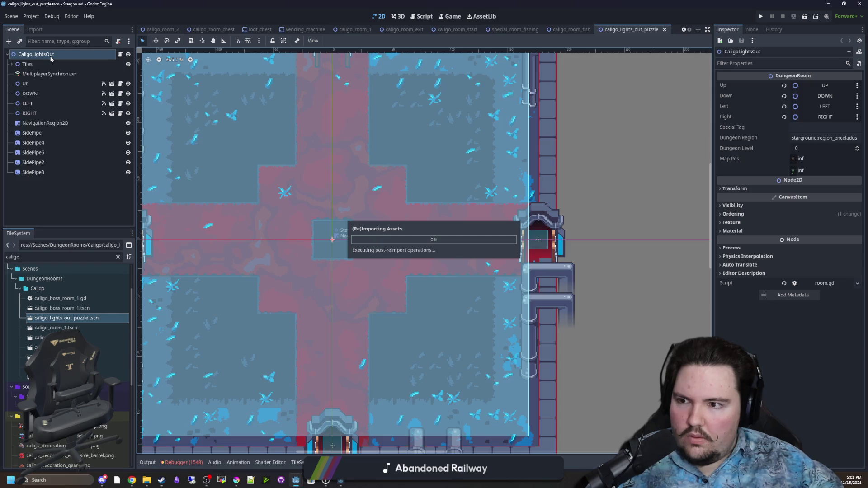
Add a Sprite2D child node to the puzzle's root node
right_click(51, 58)
click(72, 75)
text(sprite2d)
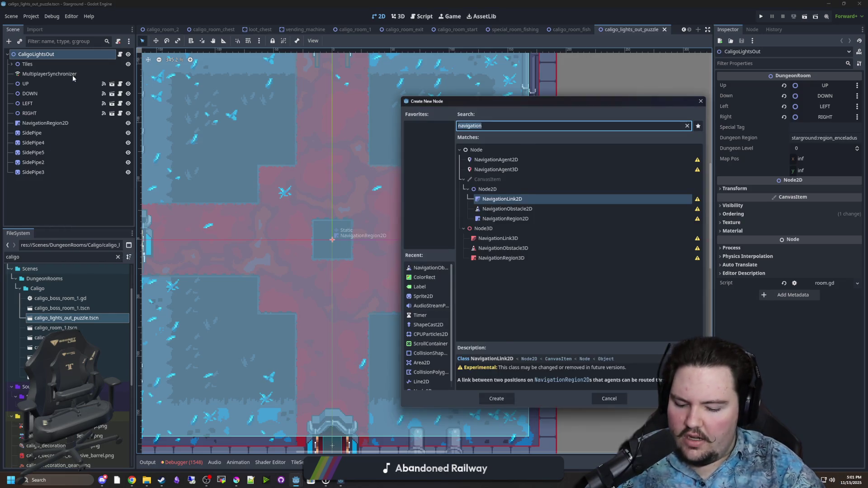
key(Return)
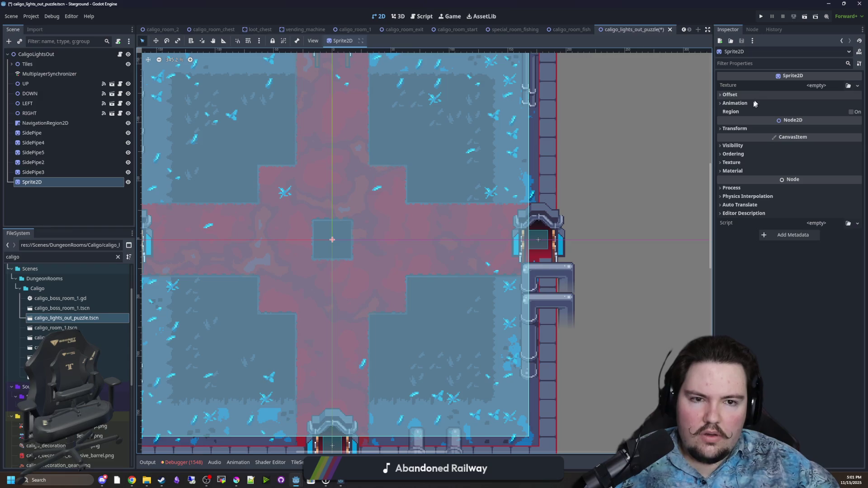
Give the sprite the lights_out_tile.png texture split into 2 horizontal frames
click(746, 104)
click(817, 86)
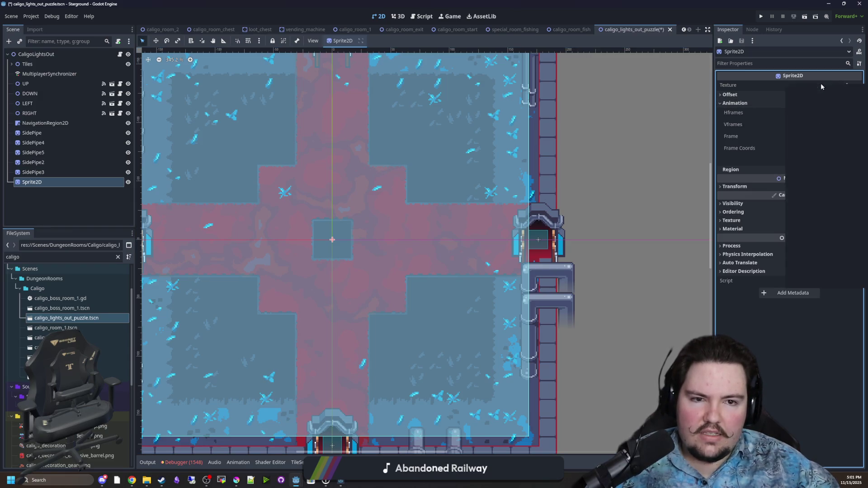
click(807, 273)
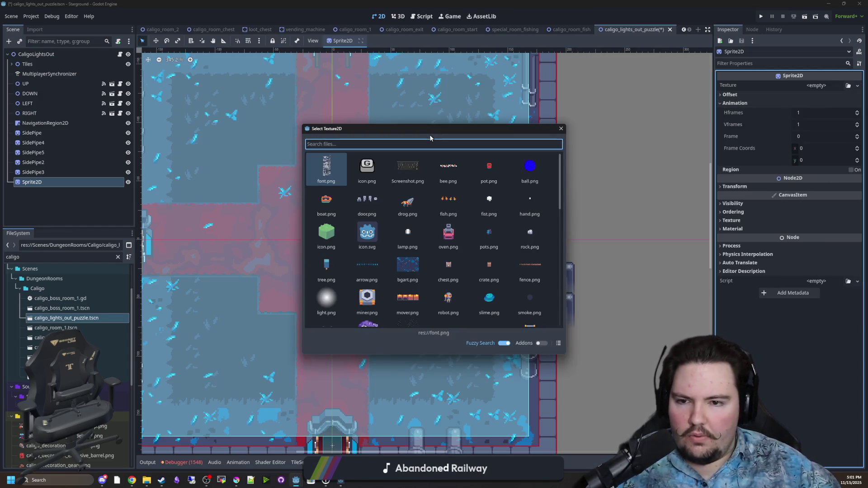
text(lights)
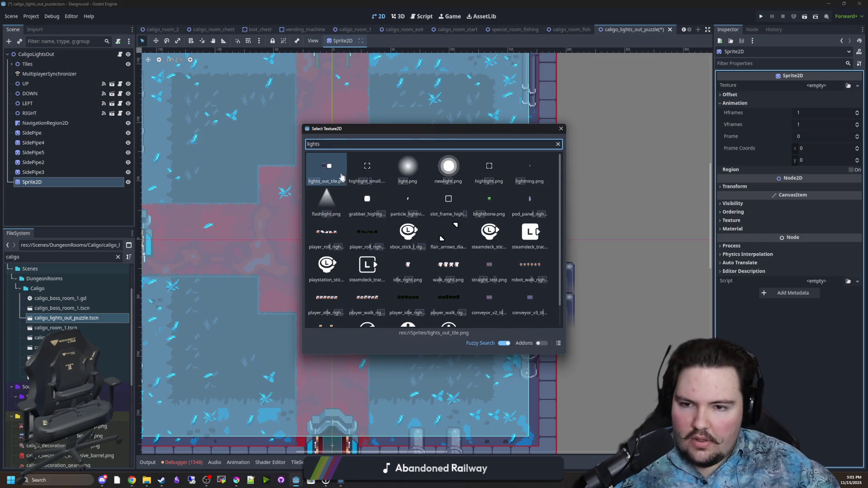
click(343, 179)
key(shift+f)
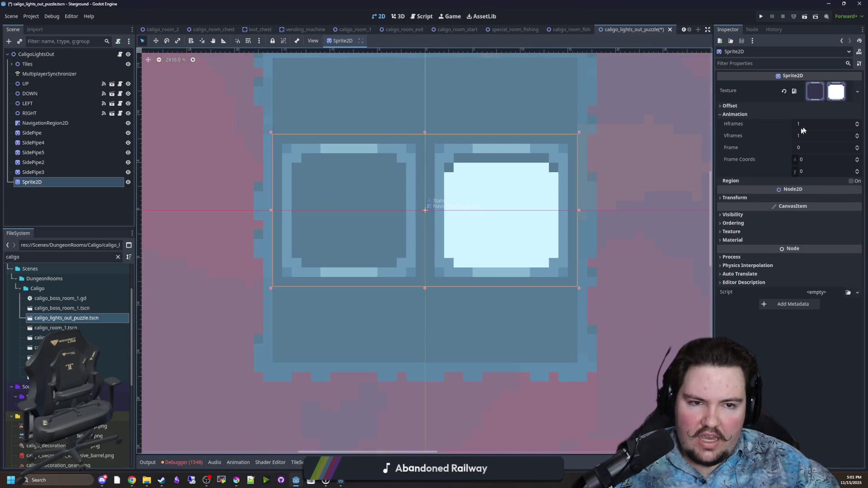
click(809, 124)
text(2)
click(802, 136)
drag(821, 147, 821, 148)
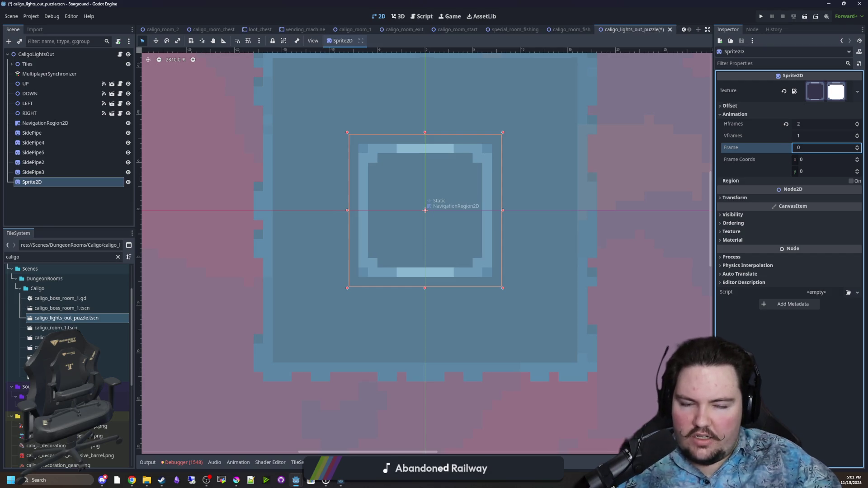
scroll(373, 227, down, 8)
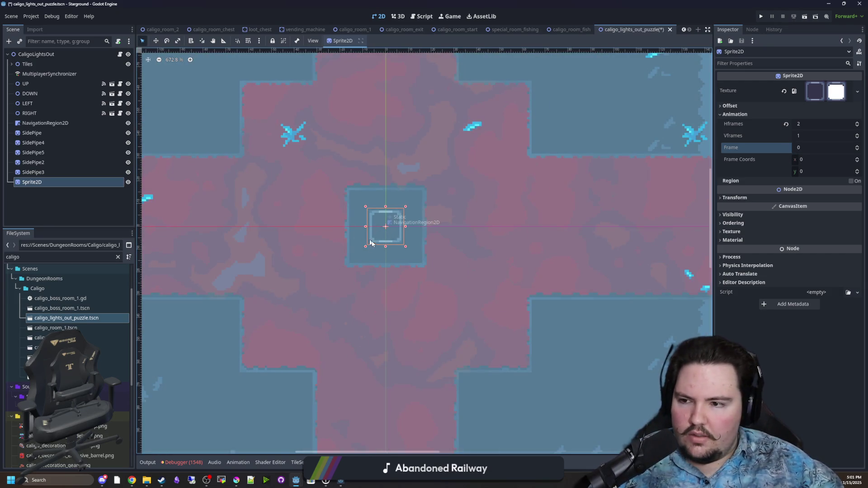
Add a StaticBody2D and move it up to sit beside the Sprite2D under the root
scroll(344, 236, down, 1)
right_click(36, 202)
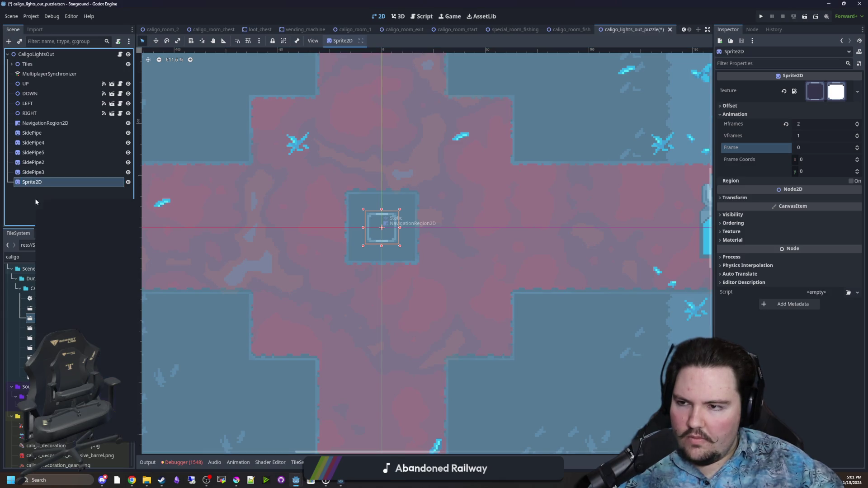
click(80, 202)
key(Return)
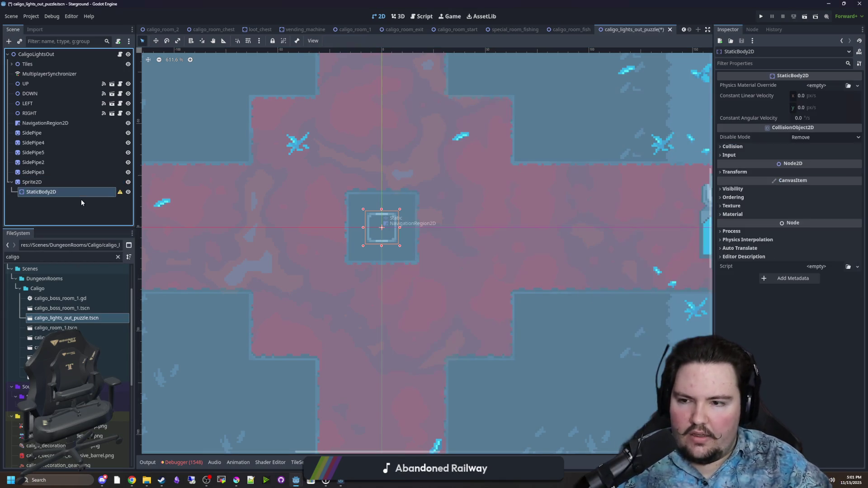
mouse_move(43, 192)
mouse_down()
mouse_move(46, 176)
mouse_move(33, 179)
mouse_up()
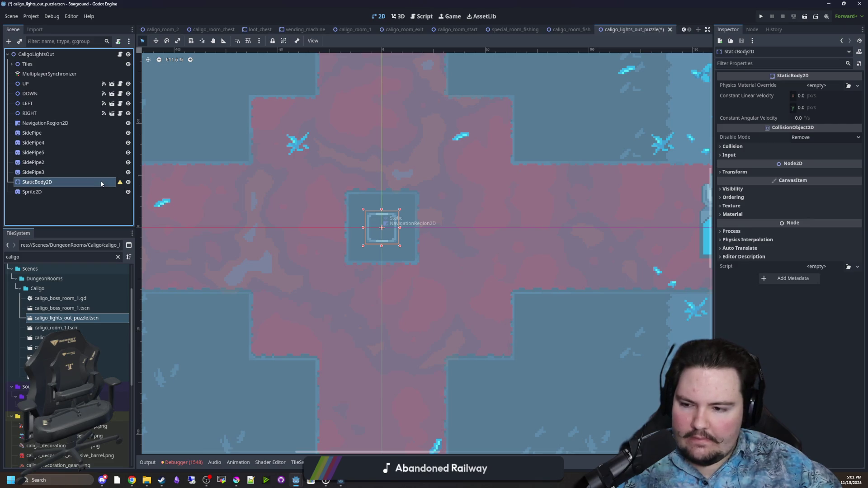
Put the StaticBody2D on collision layer 3 and start renaming it
click(732, 146)
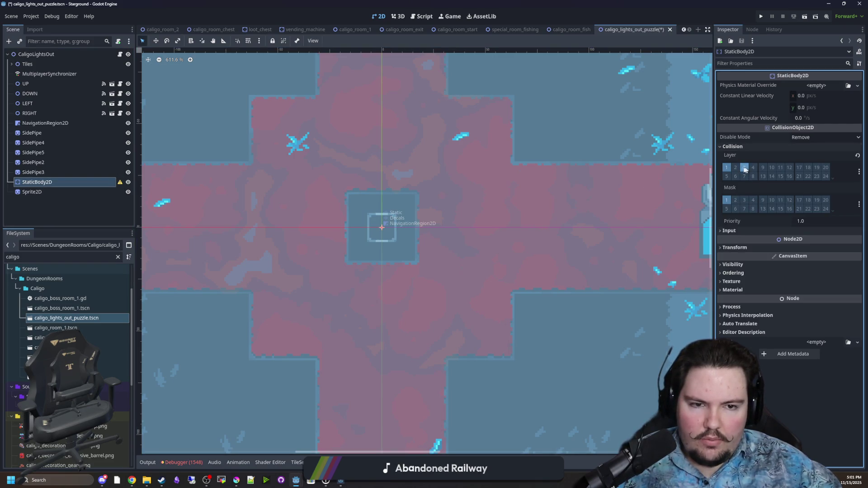
click(725, 200)
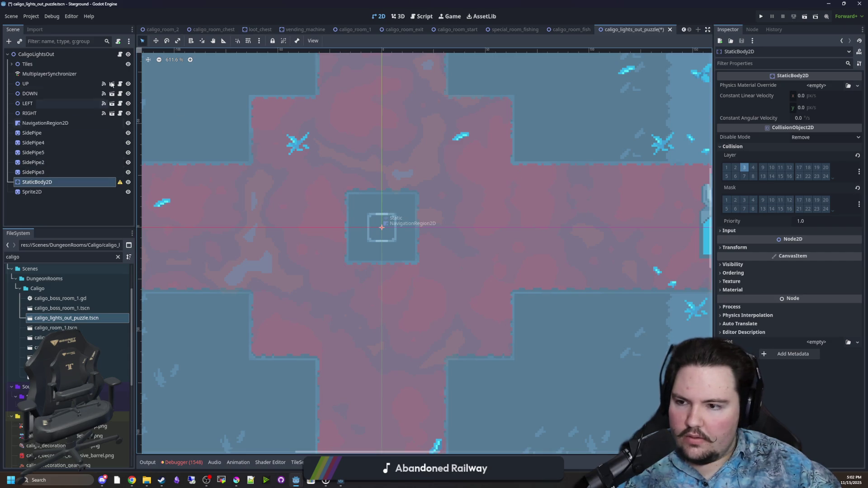
click(120, 54)
double_click(61, 181)
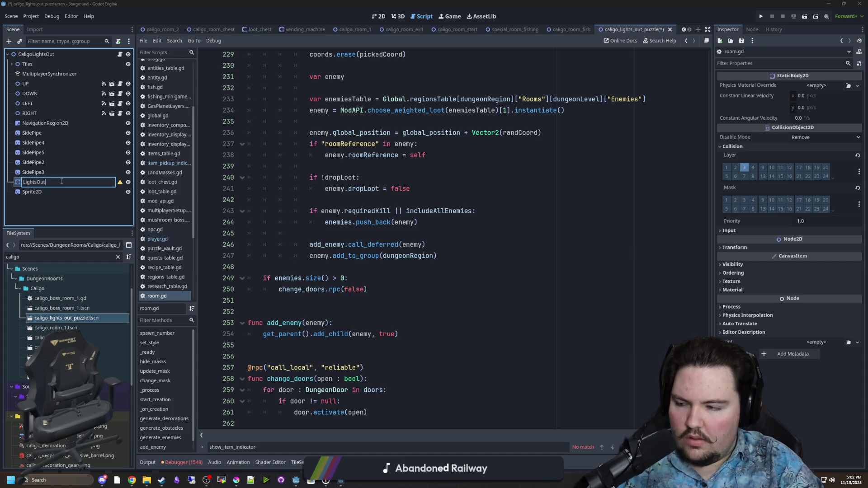
Name the body LightsOutTile and attach a new lights_out_tile.gd script to it
key(Return)
click(379, 17)
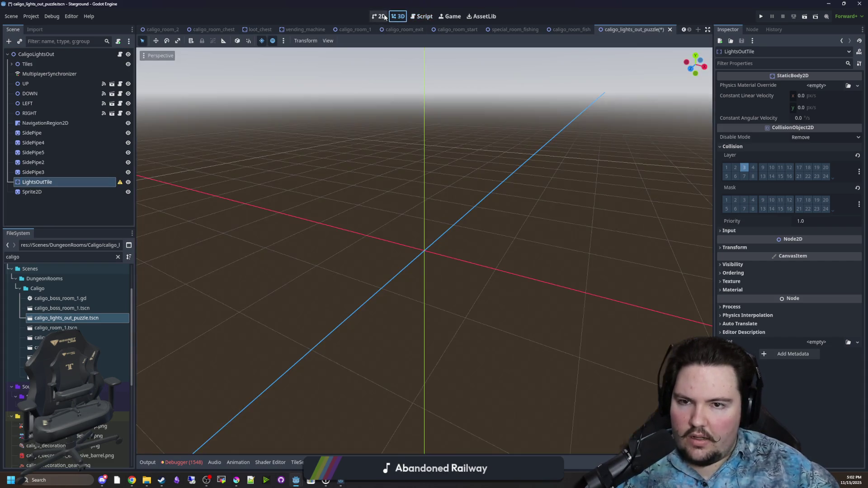
click(118, 41)
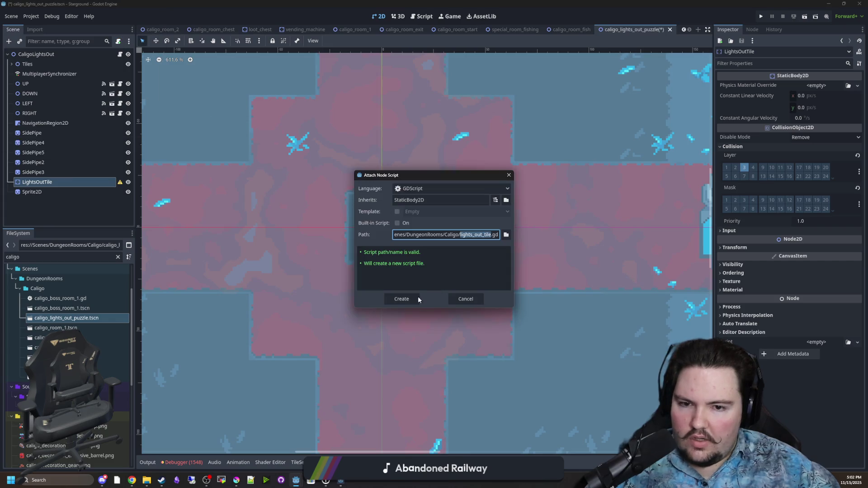
click(401, 300)
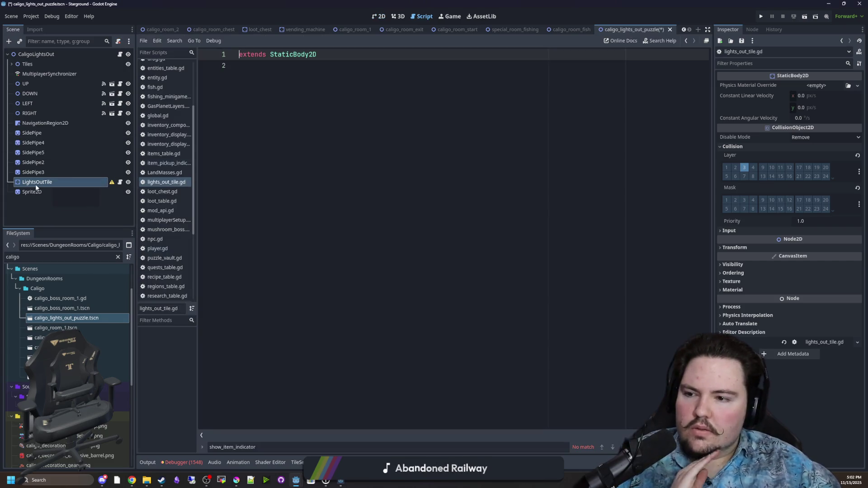
Make Sprite2D a child of LightsOutTile and add a CollisionShape2D child under it
click(38, 192)
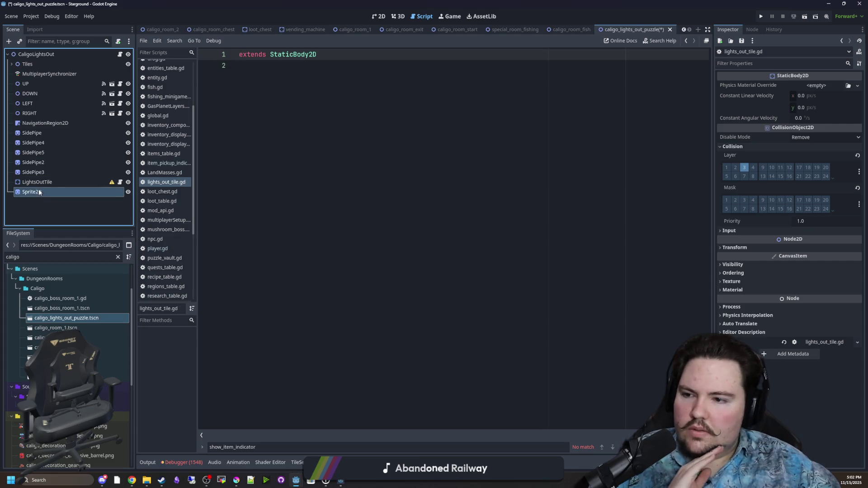
drag(45, 187, 46, 182)
right_click(49, 183)
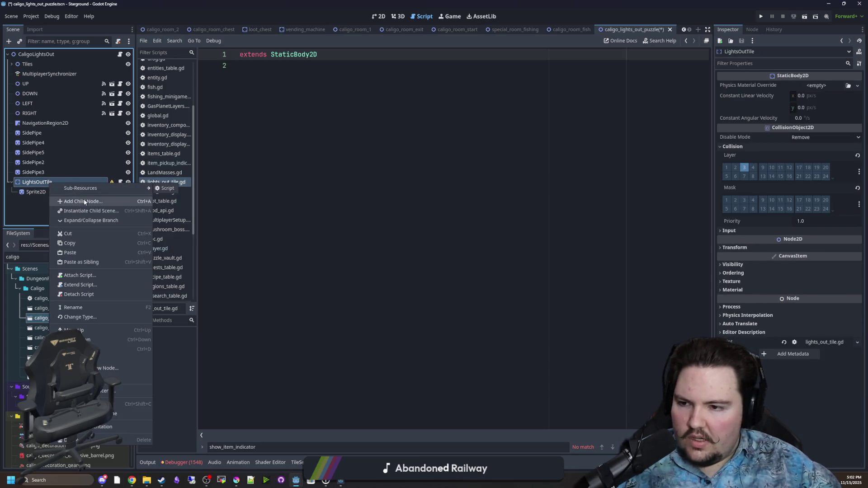
click(74, 191)
text(collisionshape)
key(Return)
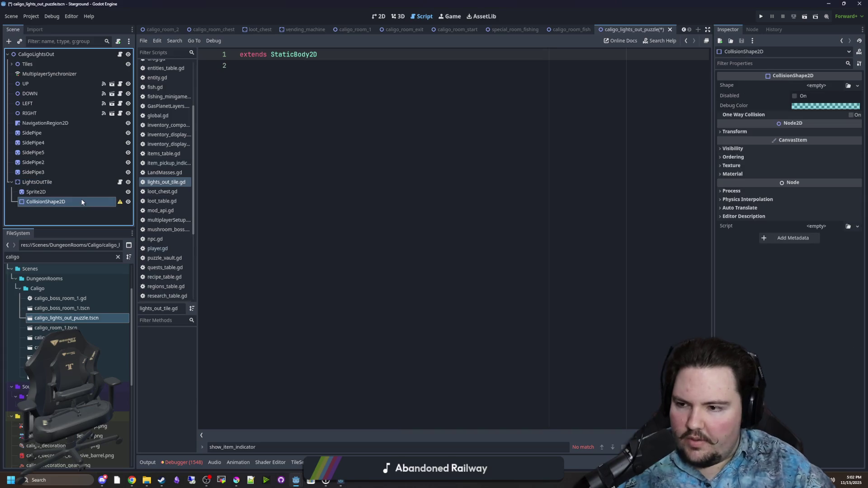
Give the CollisionShape2D a 16 by 16 px RectangleShape2D
click(379, 16)
click(826, 86)
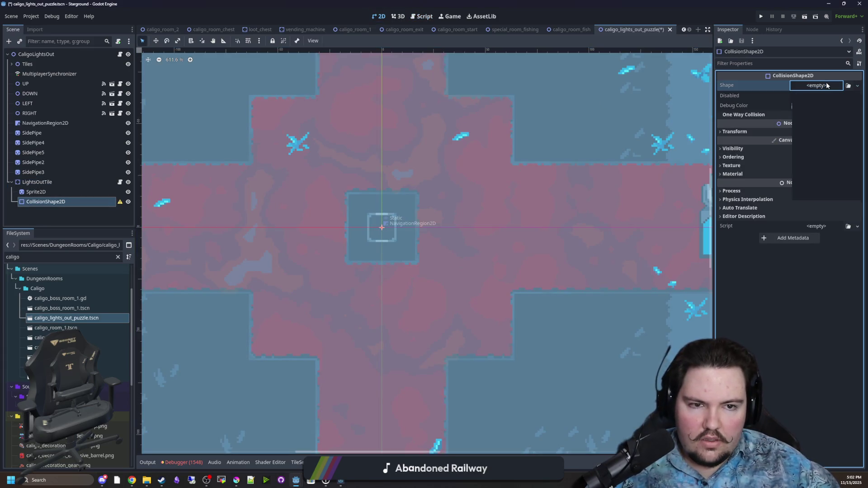
click(821, 143)
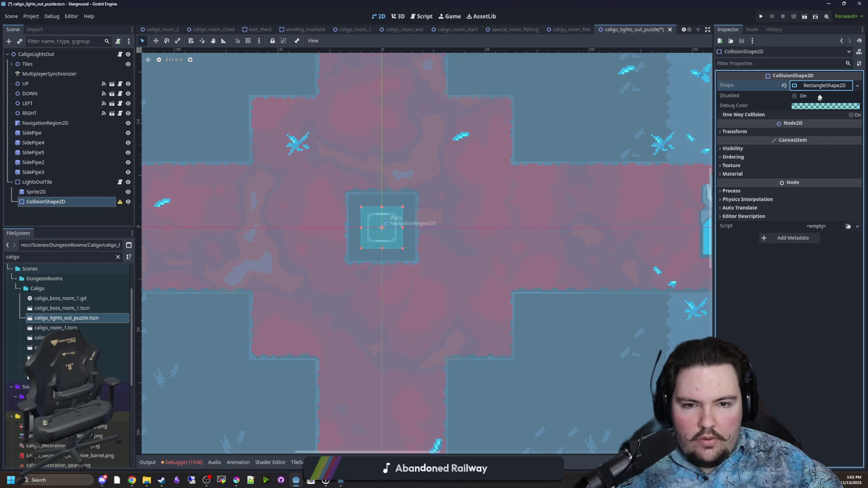
click(805, 97)
text(16)
click(810, 107)
text(16)
key(Return)
Save the puzzle scene and open LightsOutTile's script for editing
scroll(517, 232, up, 5)
key(ctrl+s)
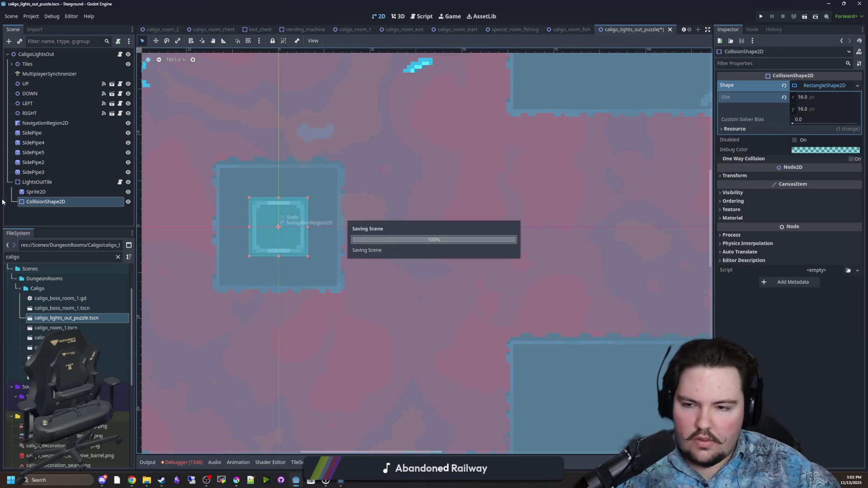
click(30, 183)
click(120, 182)
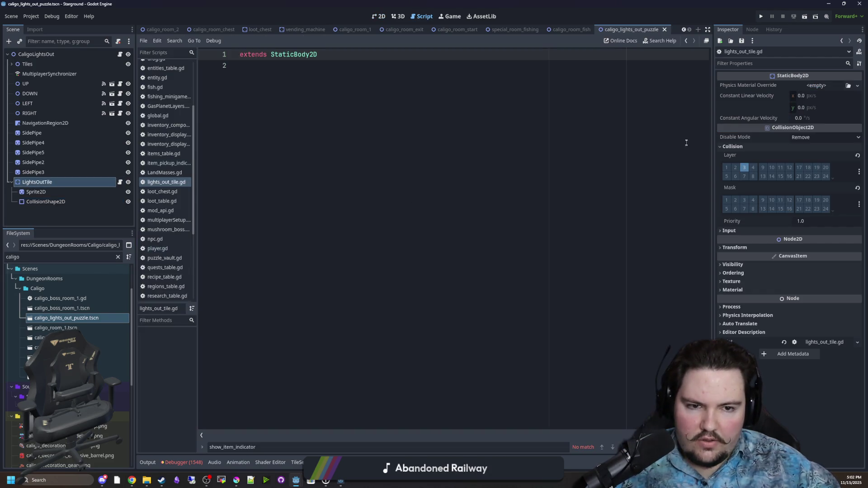
click(382, 128)
key(Return)
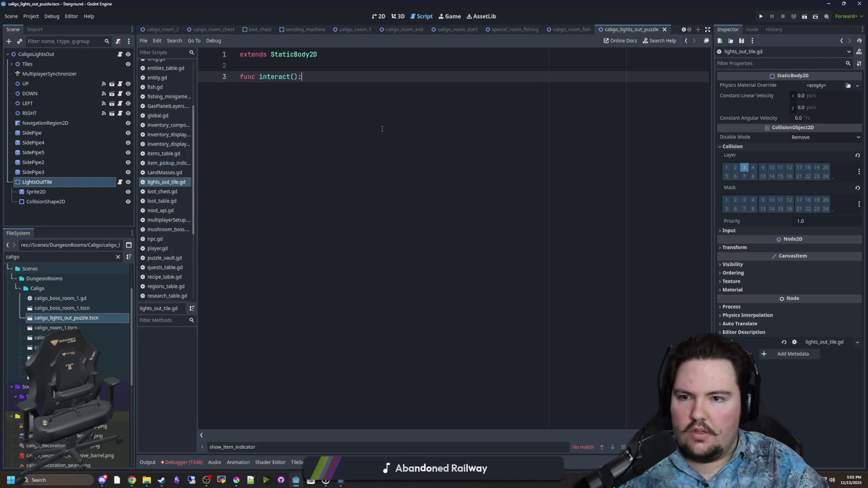
key(Up)
key(Return)
text(@rpc("call)
key(Return)
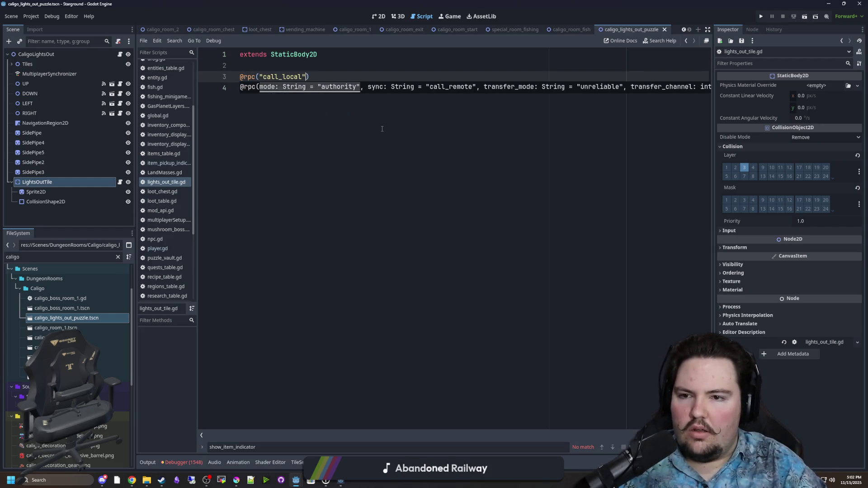
key(Down)
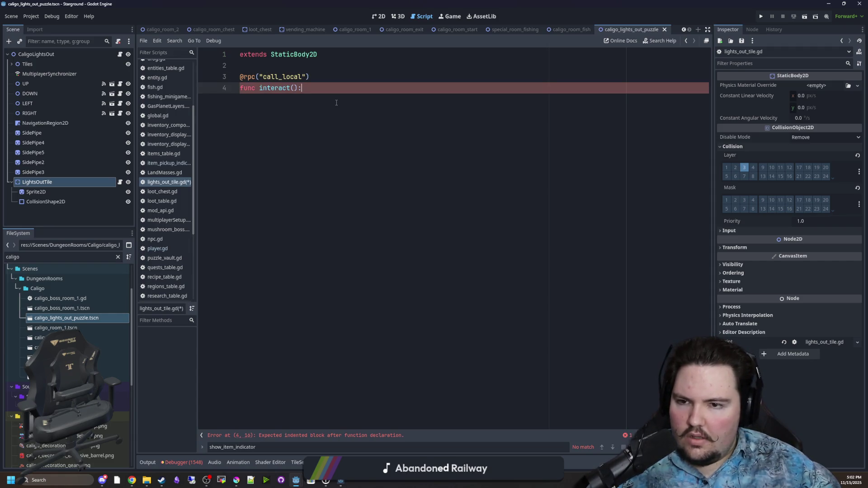
Search all project files for interact, filtering the results to player
key(ctrl+shift+f)
text(ct)
key(Return)
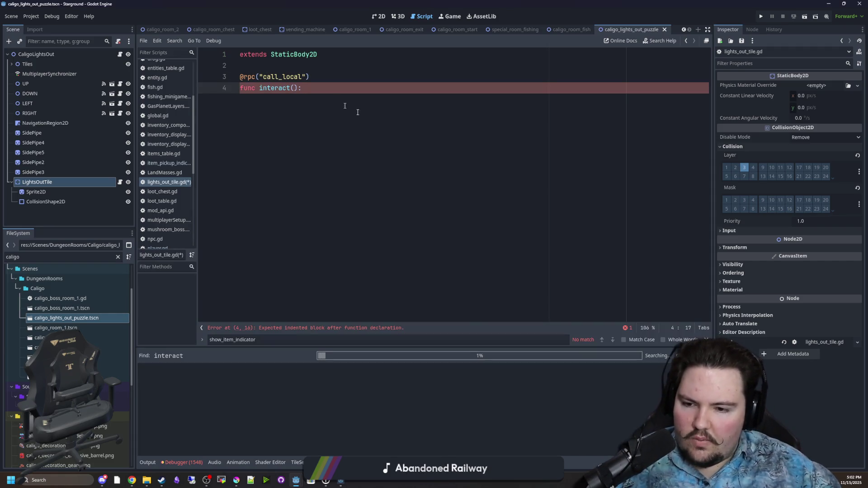
drag(323, 348, 333, 302)
double_click(46, 257)
text(player)
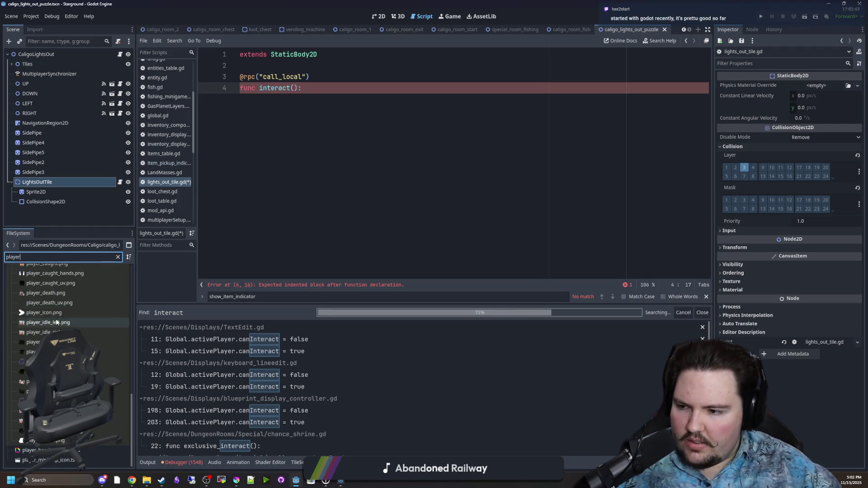
scroll(63, 308, up, 10)
Open player.gd from the results and search it for interact
double_click(55, 281)
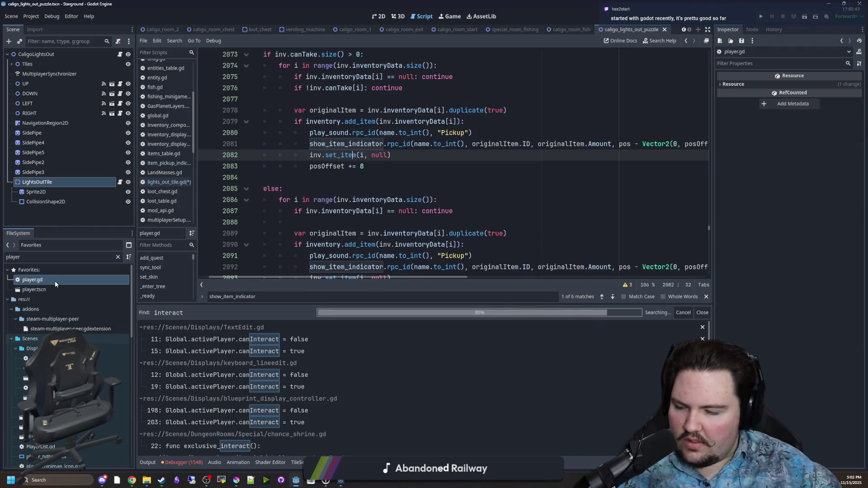
click(439, 178)
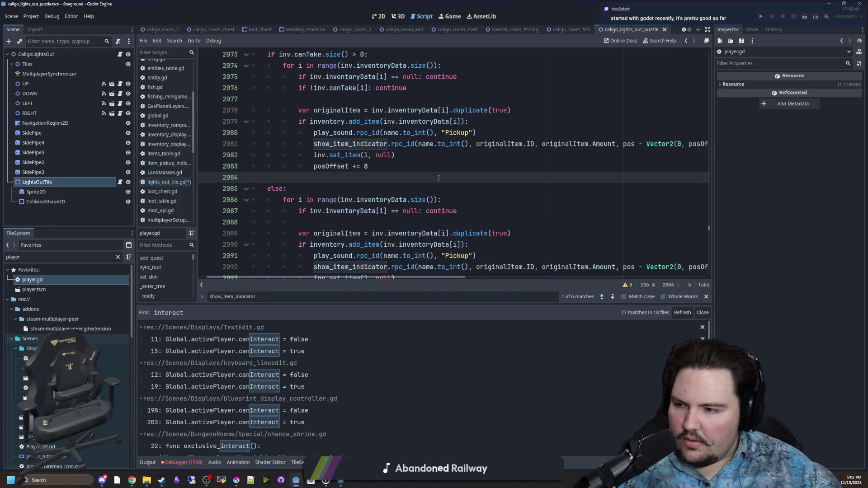
click(379, 189)
key(ctrl+f)
text(interact)
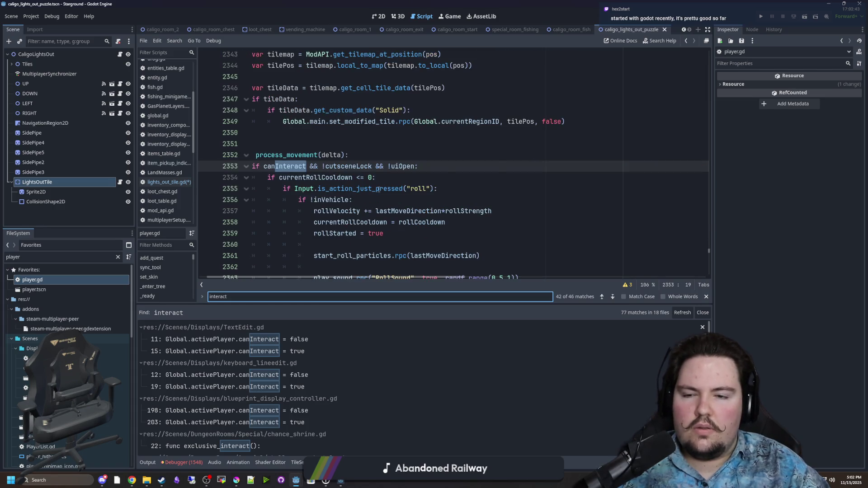
Jump to the next interact match in player.gd, its process_movement canInteract check
key(Return)
key(Return)
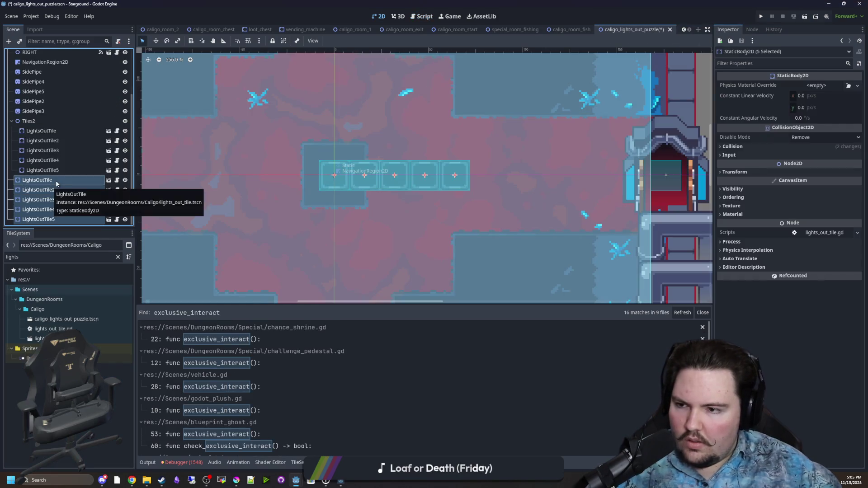
Move the five selected tiles into Tiles2 and shift that row to y 16
drag(49, 166, 49, 166)
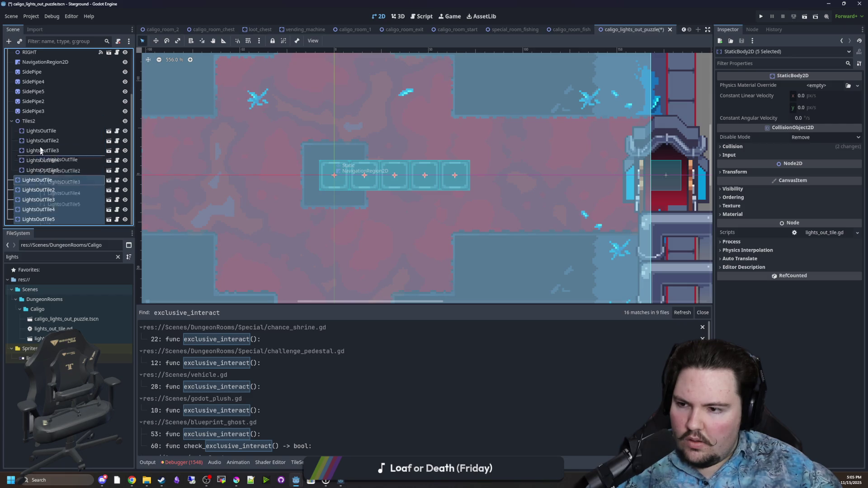
click(750, 171)
click(807, 193)
text(16)
key(Return)
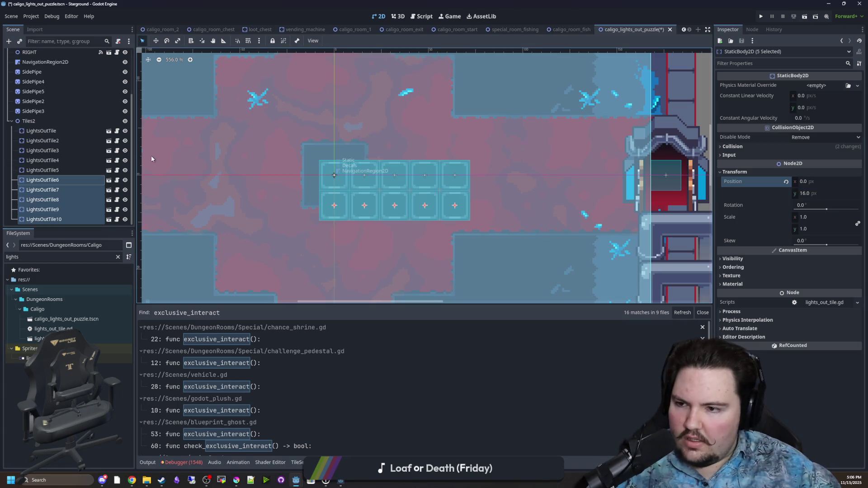
Paste another row of tiles into Tiles2 and set its y position to 32
right_click(50, 121)
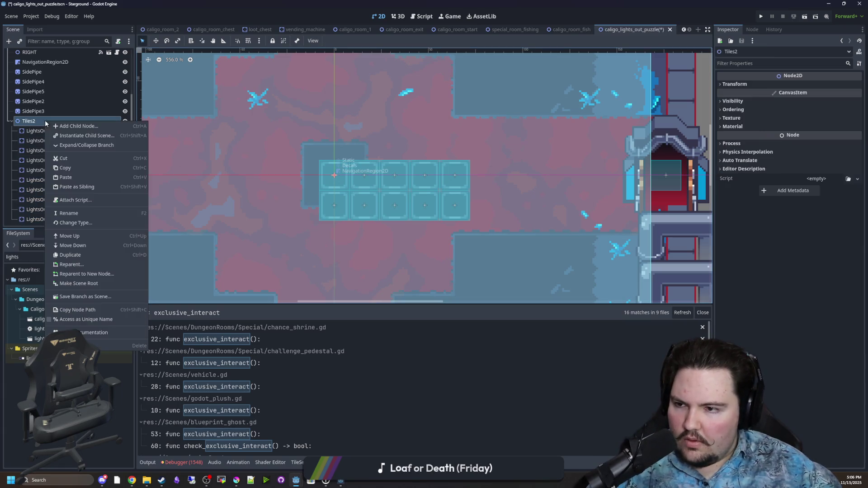
click(72, 174)
click(769, 172)
click(809, 193)
text(32)
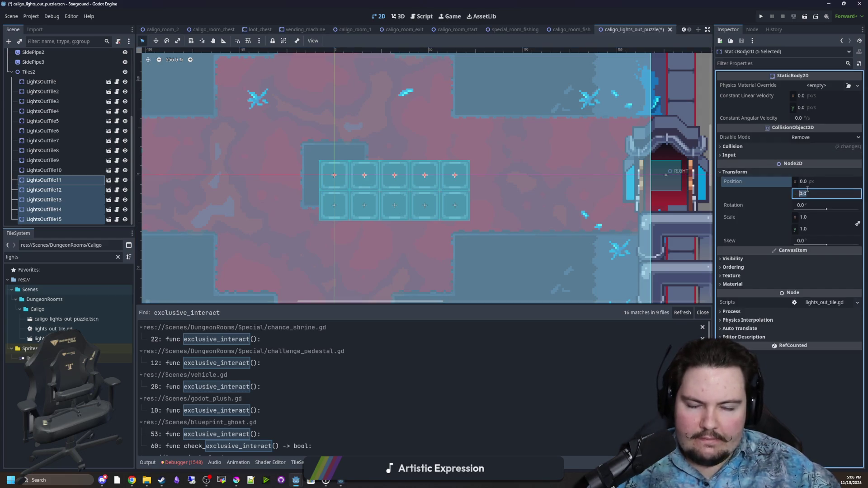
key(Return)
Delete the extra tiles LightsOutTile2 through LightsOutTile15
right_click(41, 75)
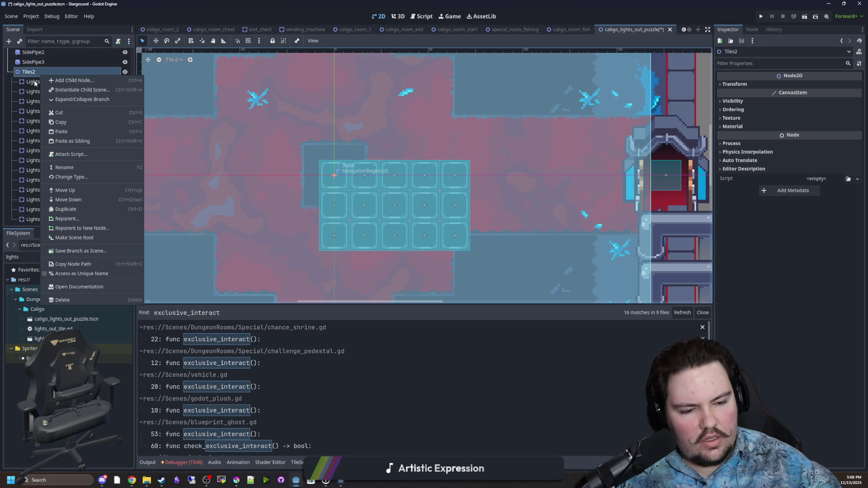
key(Escape)
click(42, 82)
shift+click(61, 210)
click(44, 219)
shift+click(43, 91)
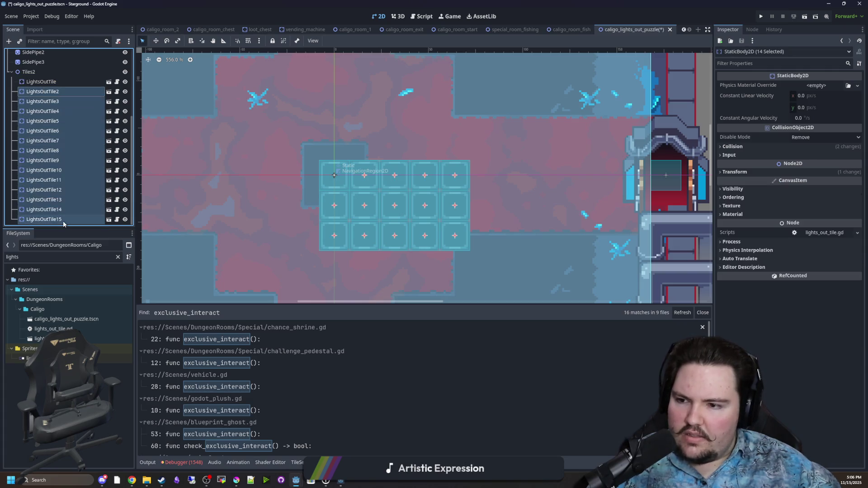
key(Delete)
key(Return)
Move LightsOutTile out below SidePipe3 and delete the empty Tiles2 group
drag(42, 191, 50, 177)
click(28, 192)
key(Delete)
click(428, 247)
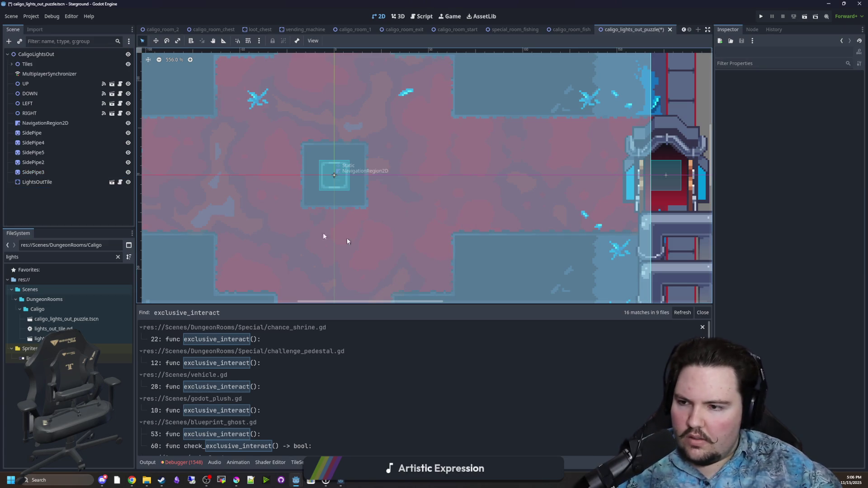
Filter the FileSystem for room.gd and drop it onto the CaligoLightsOut root node
click(118, 257)
text(dungeonRo)
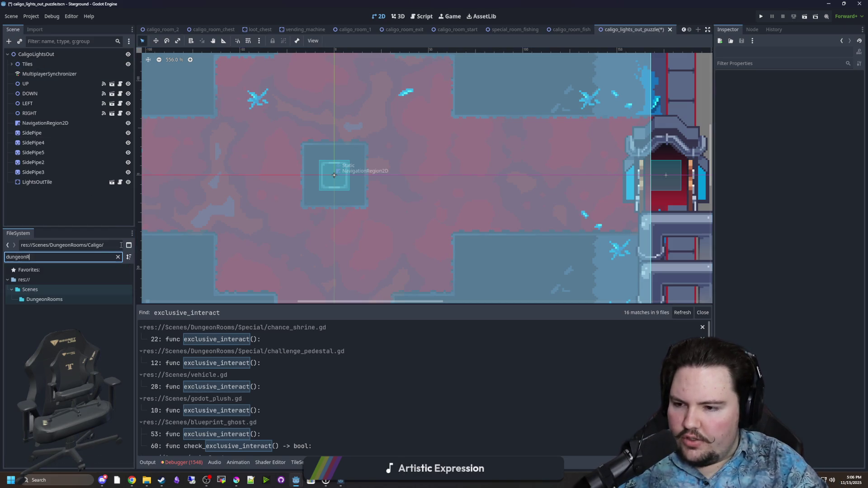
click(119, 257)
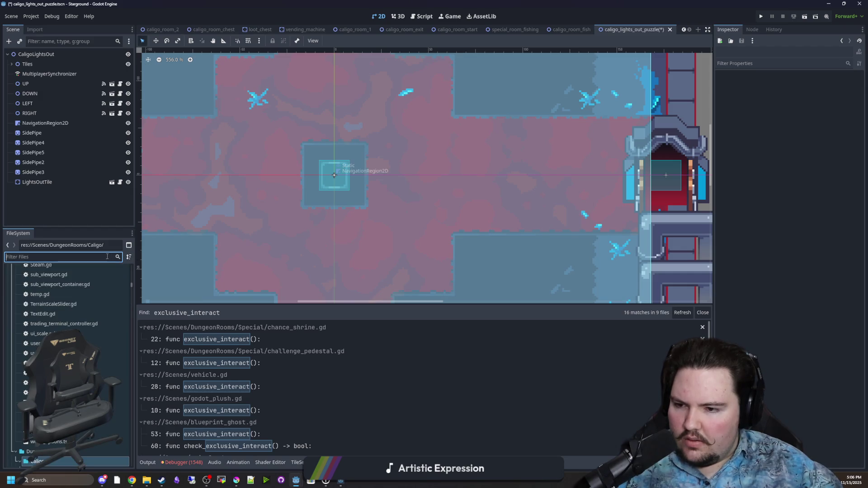
text(room_)
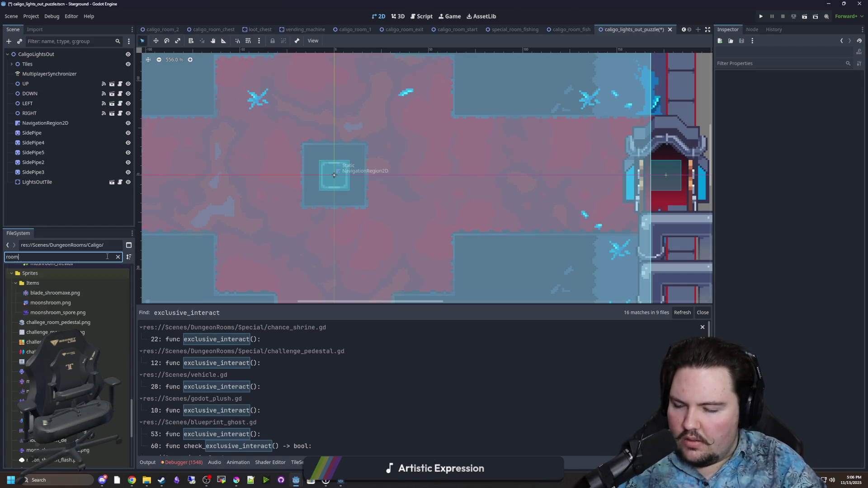
click(118, 257)
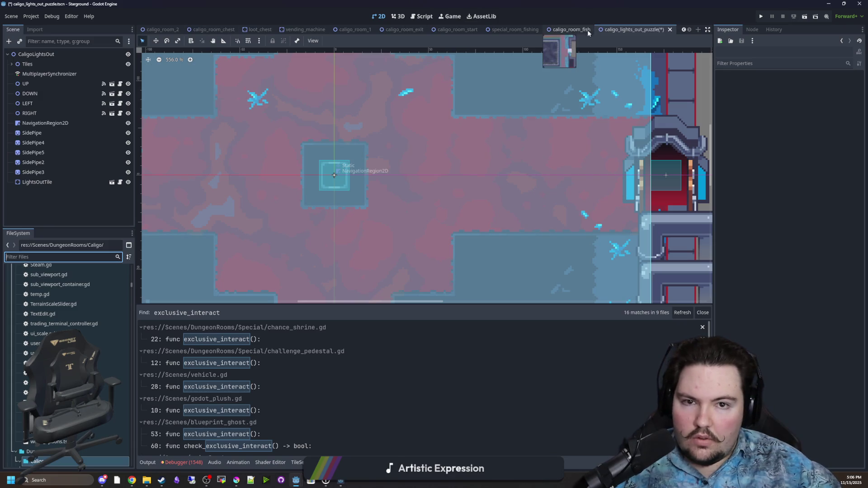
click(455, 29)
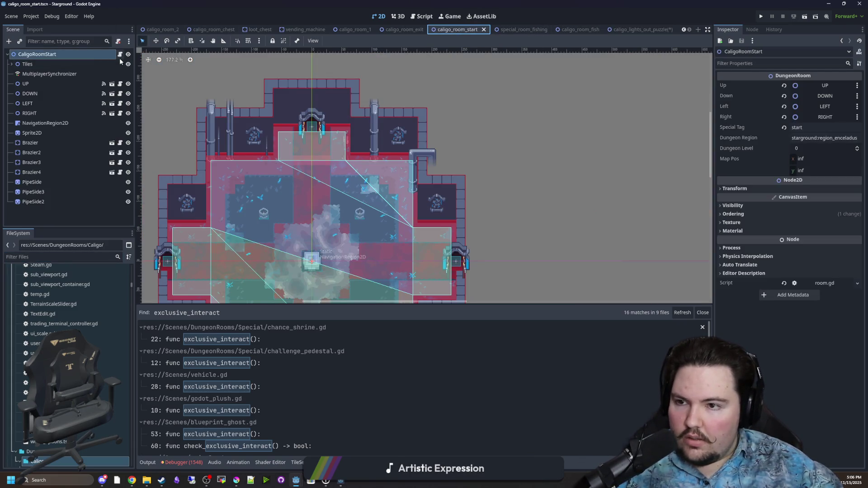
click(621, 30)
click(71, 257)
text(room.gd)
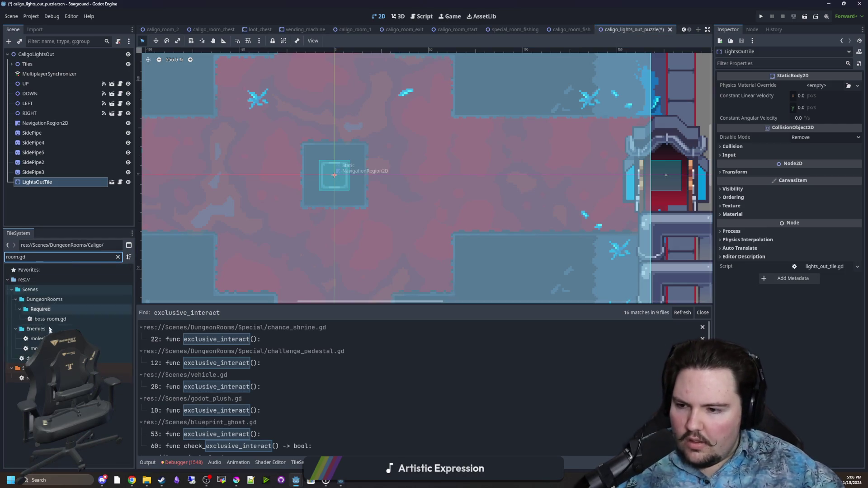
drag(63, 378, 58, 57)
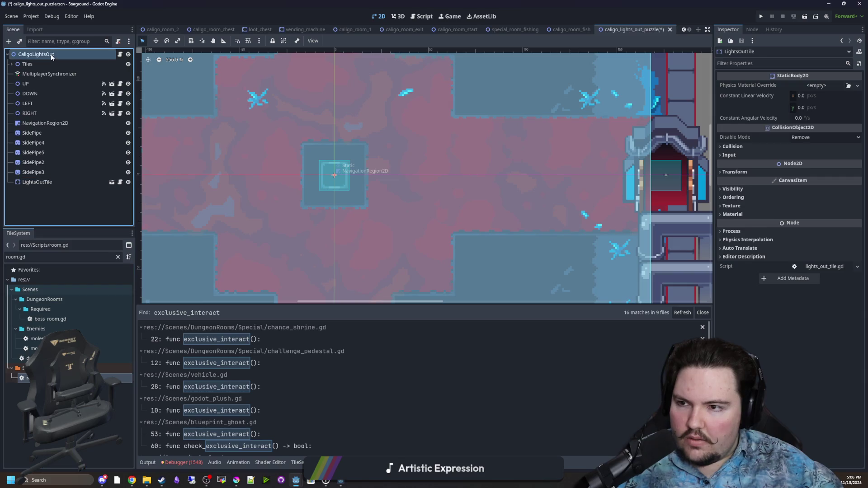
scroll(527, 138, down, 10)
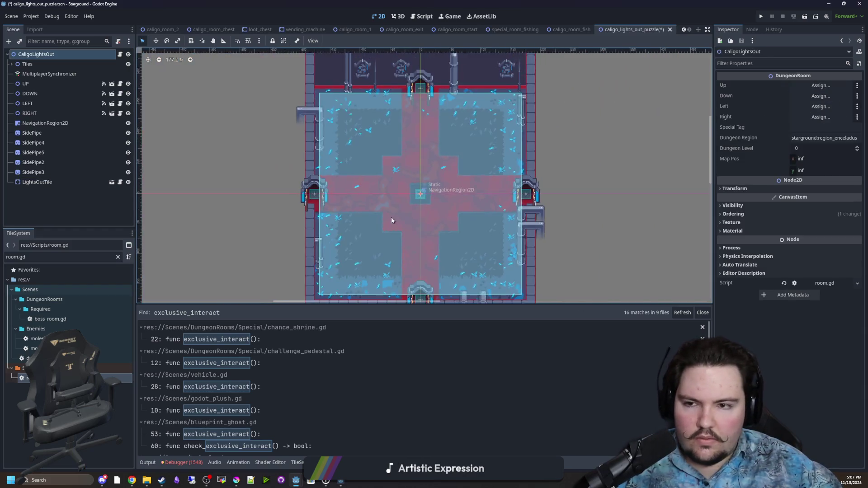
Assign the UP, DOWN, LEFT and RIGHT markers as room exits, tag it puzzle, and save
drag(40, 85, 845, 83)
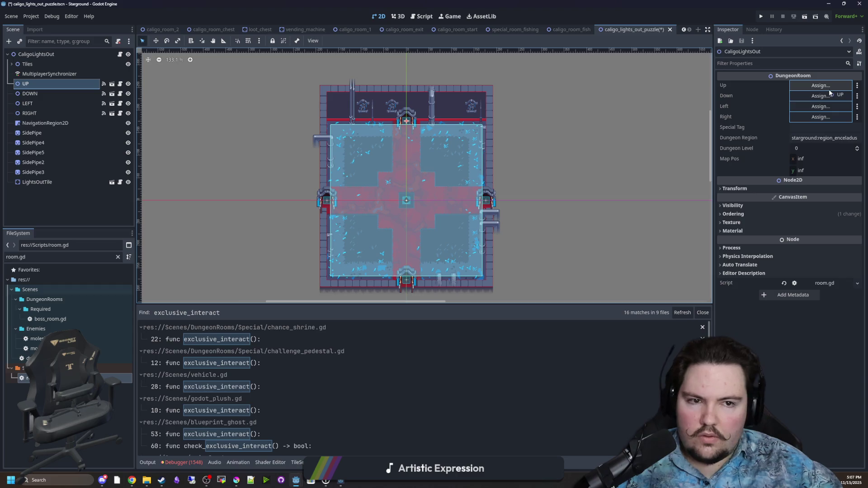
mouse_move(29, 94)
mouse_down()
mouse_move(814, 100)
mouse_move(99, 105)
mouse_move(794, 109)
mouse_up()
drag(29, 113, 836, 117)
click(815, 127)
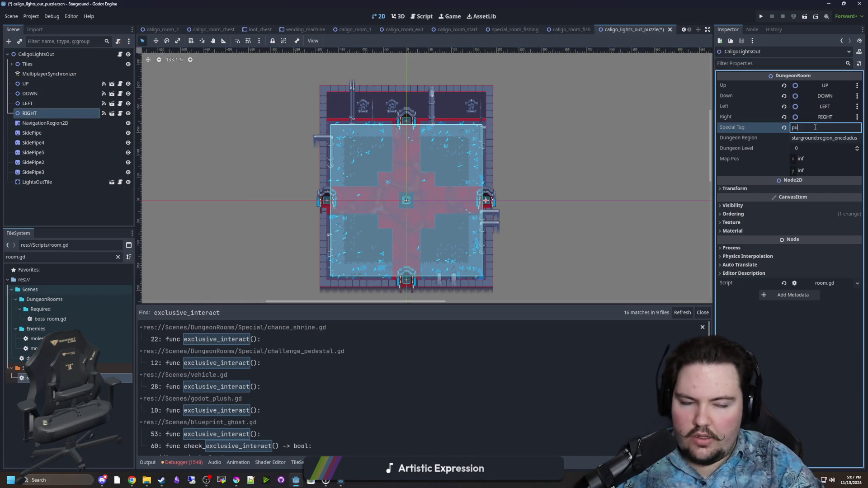
click(33, 142)
scroll(456, 194, up, 5)
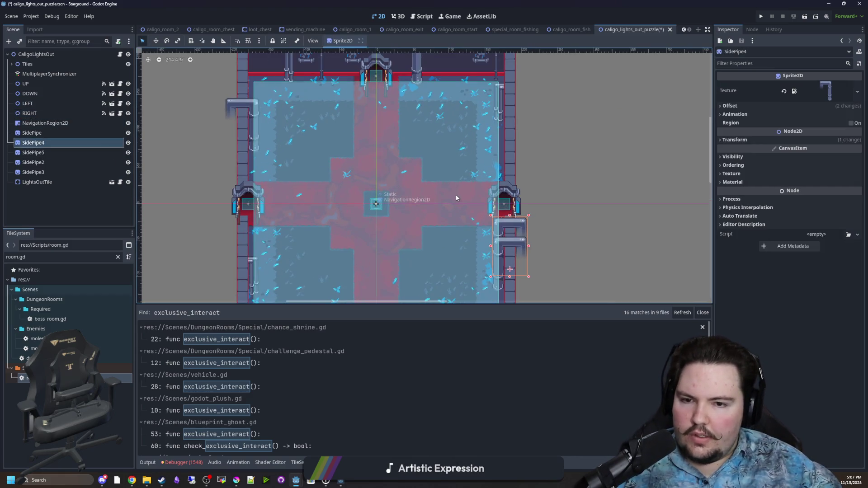
key(ctrl+s)
Delete the LightsOutTile node from the scene and save
click(29, 183)
right_click(29, 183)
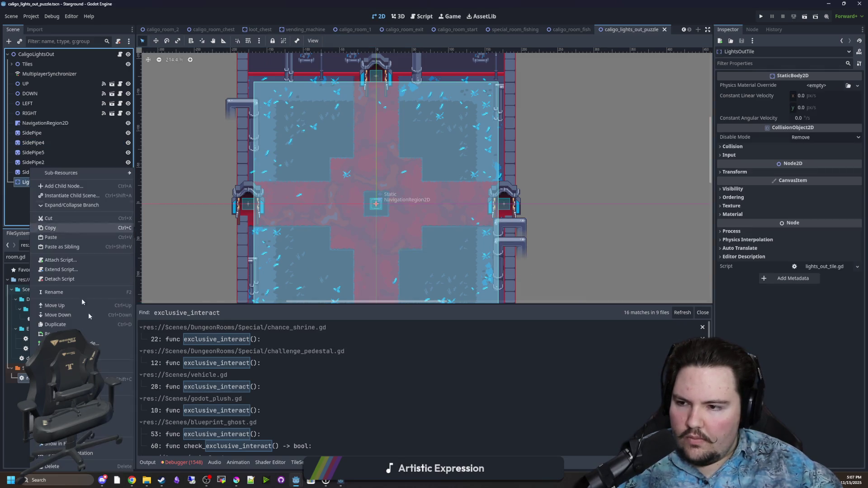
click(104, 467)
click(413, 249)
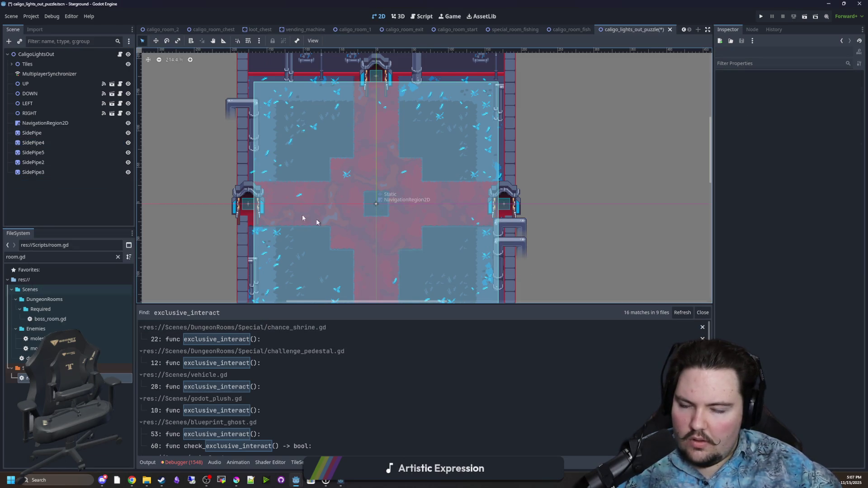
key(ctrl+s)
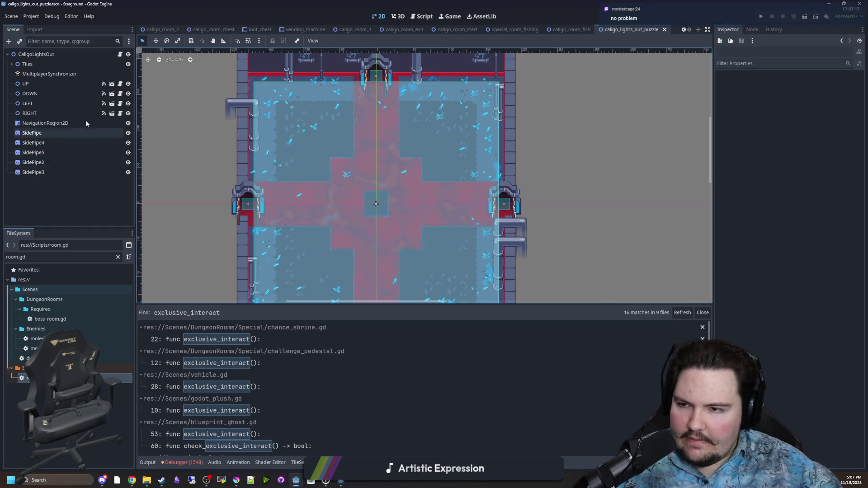
Replace the root's room.gd with a newly created caligo_lights_out_puzzle.gd script
click(110, 54)
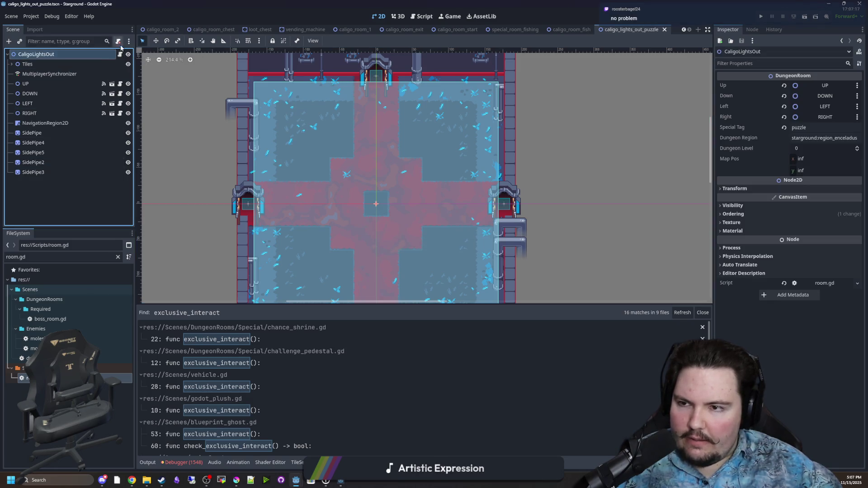
click(118, 41)
click(118, 41)
click(408, 300)
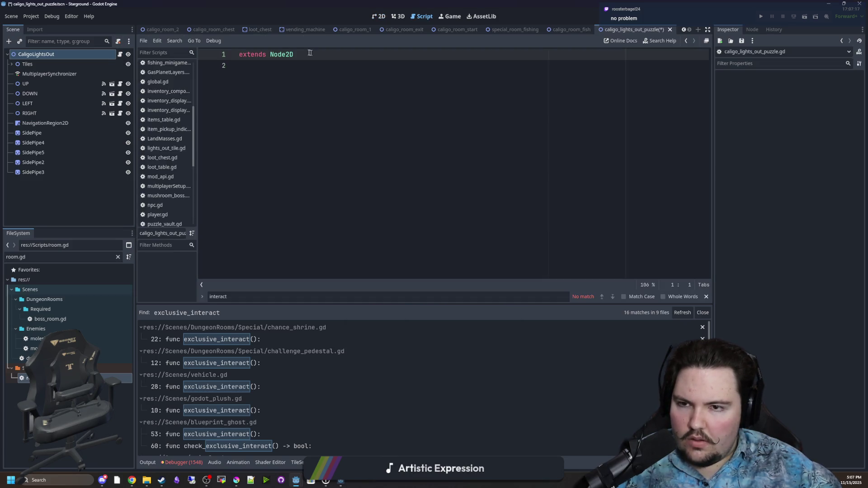
double_click(282, 54)
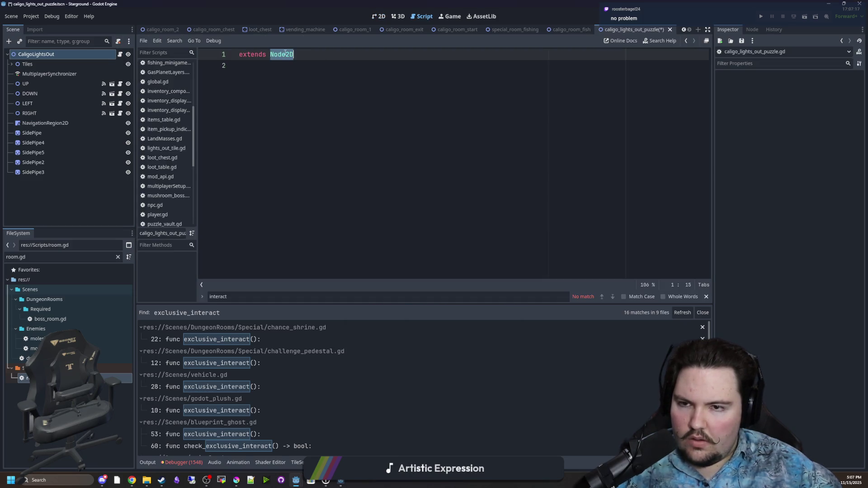
Make the script extend DungeonRoom and add a _ready() function that calls super()
text(Dungeoin)
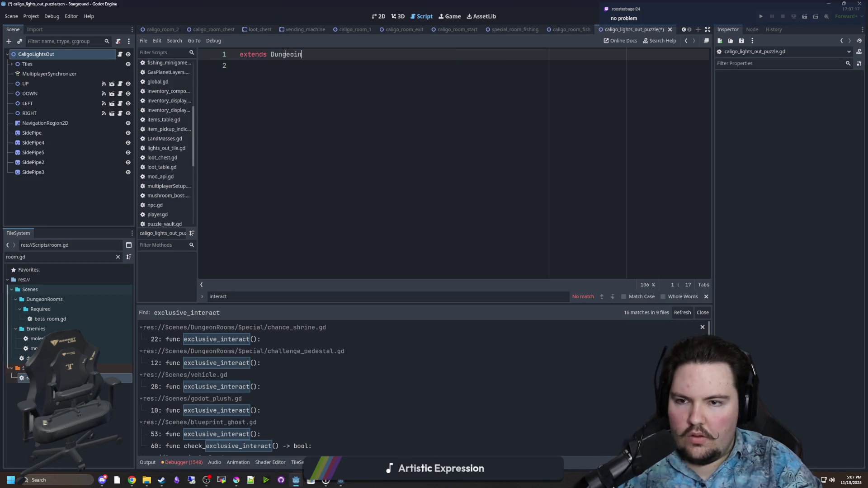
text(nRoom)
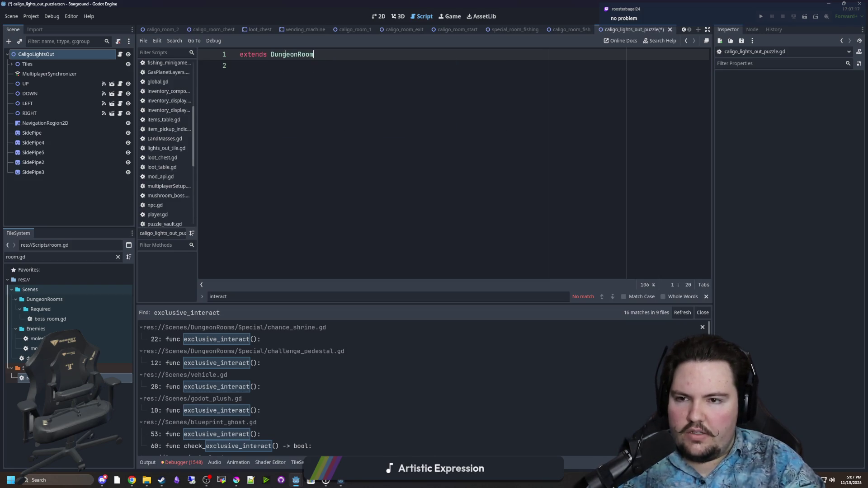
key(Down)
key(Return)
text(func _rea)
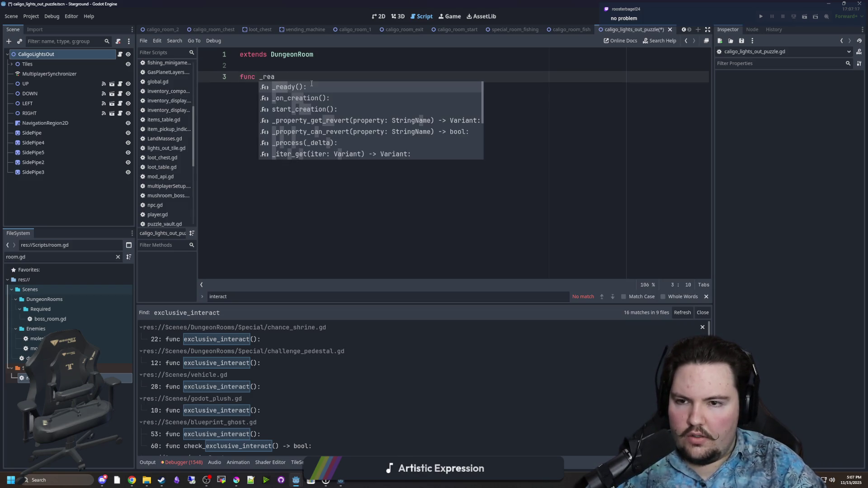
key(Return)
key(Return)
text(super())
key(Return)
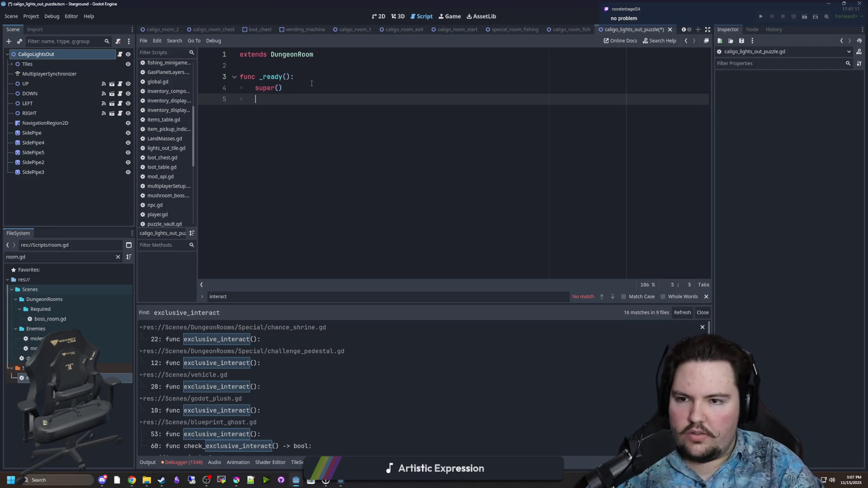
Inspect room.gd, then select the func _on_creation(): header in the fishing room script
ctrl+click(292, 54)
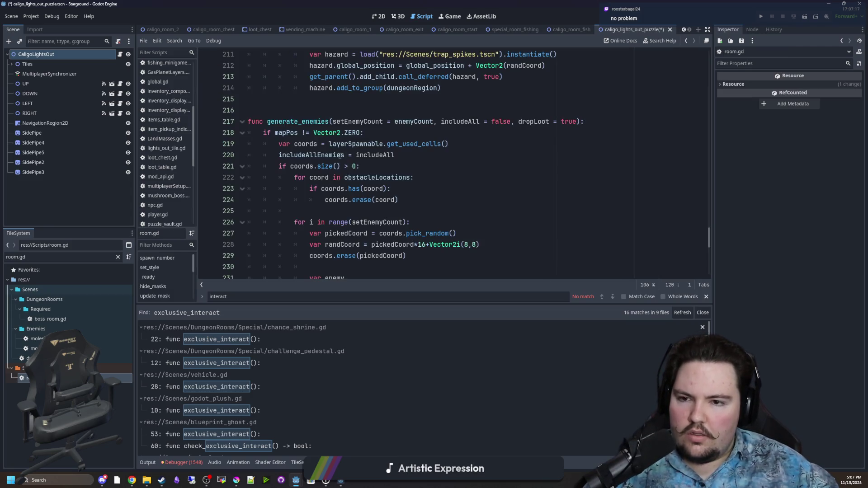
scroll(676, 206, down, 2)
mouse_move(707, 216)
mouse_down()
mouse_move(714, 50)
mouse_move(711, 82)
mouse_up()
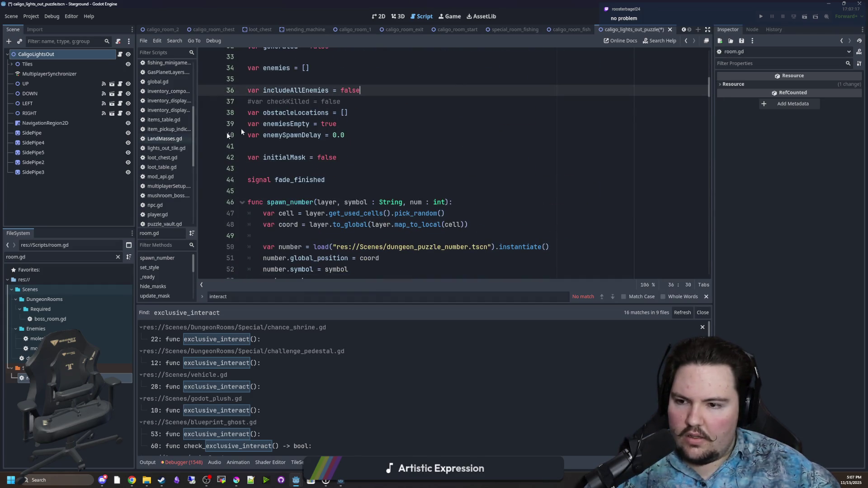
click(587, 30)
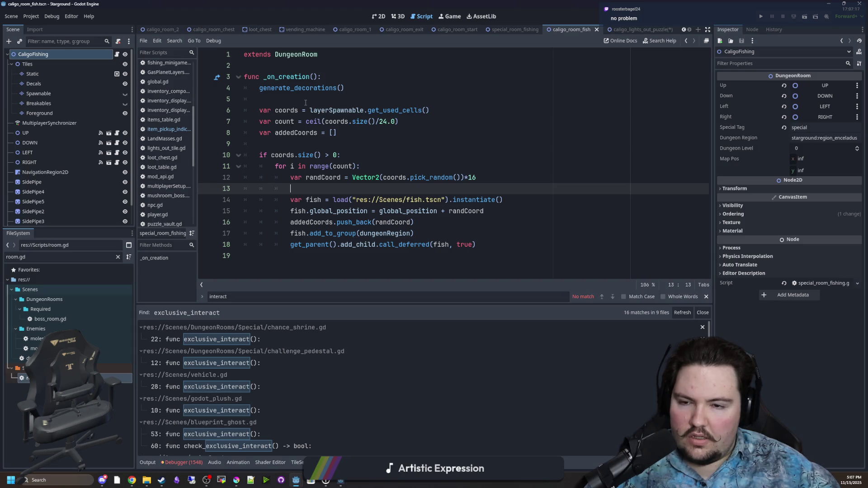
mouse_move(321, 77)
mouse_down()
mouse_move(238, 78)
mouse_move(275, 93)
mouse_up()
Replace _ready() with a pasted func _on_creation() header that calls generate_decorations()
click(644, 28)
text(func _on_creation():)
click(273, 93)
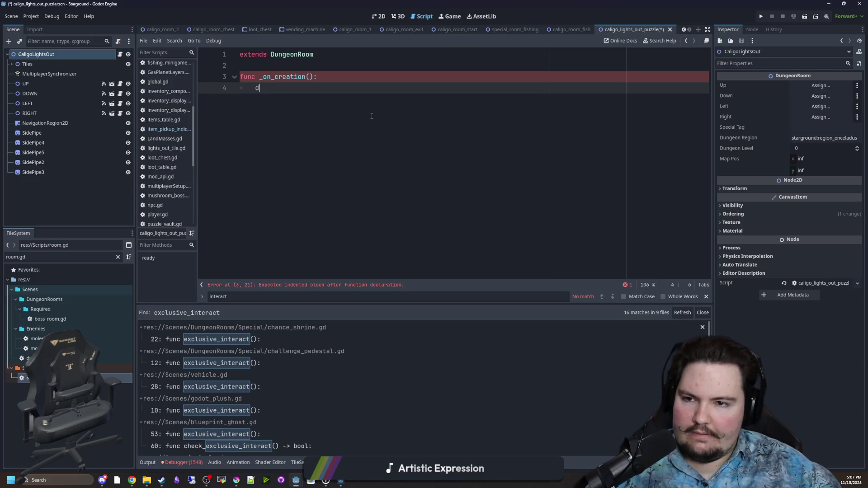
key(BackSpace)
text(gener)
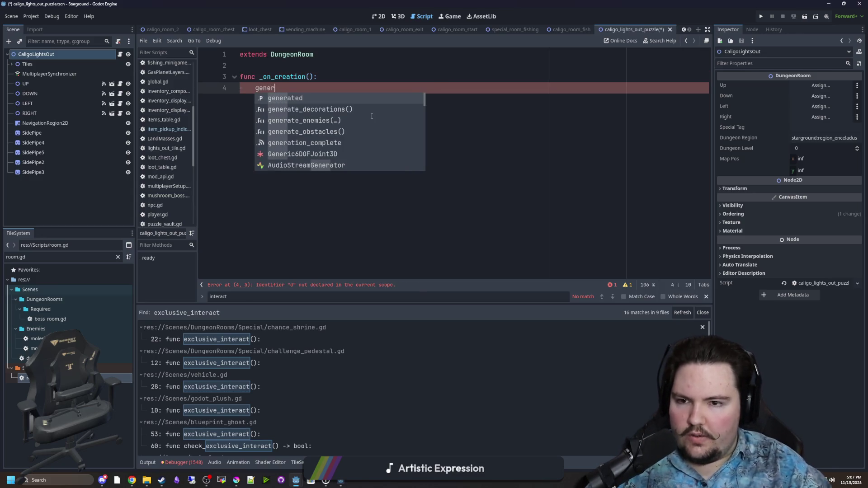
key(Down)
key(Return)
key(BackSpace)
Start nested for x and for y loops using range() inside _on_creation()
key(Return)
key(Return)
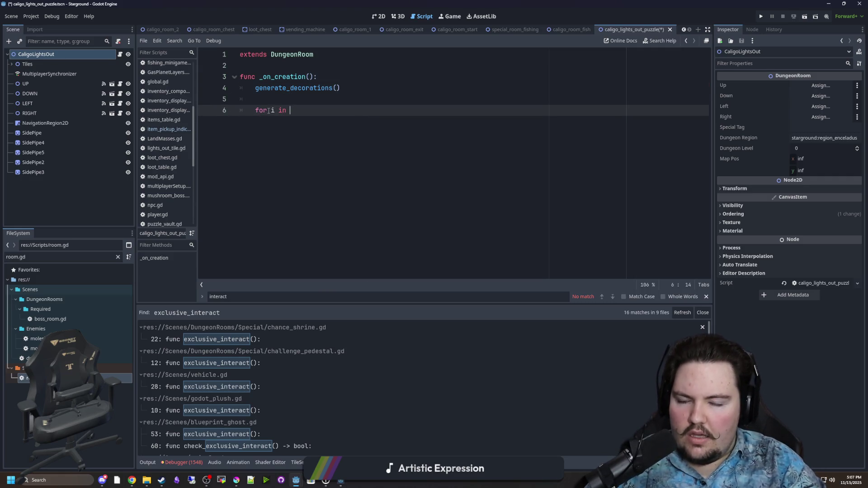
text(ge()
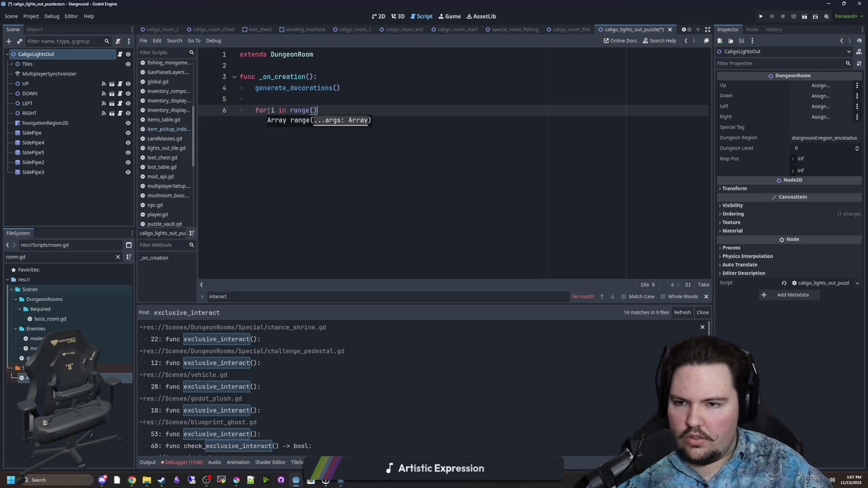
key(Return)
click(269, 110)
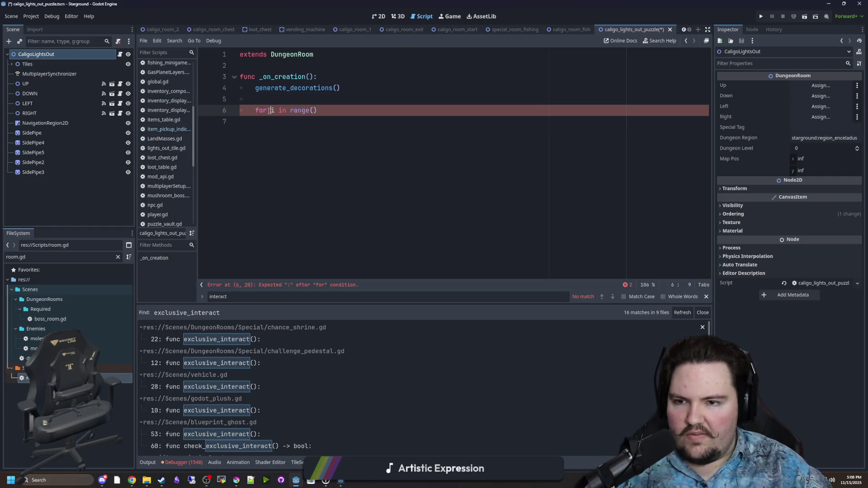
key(Down)
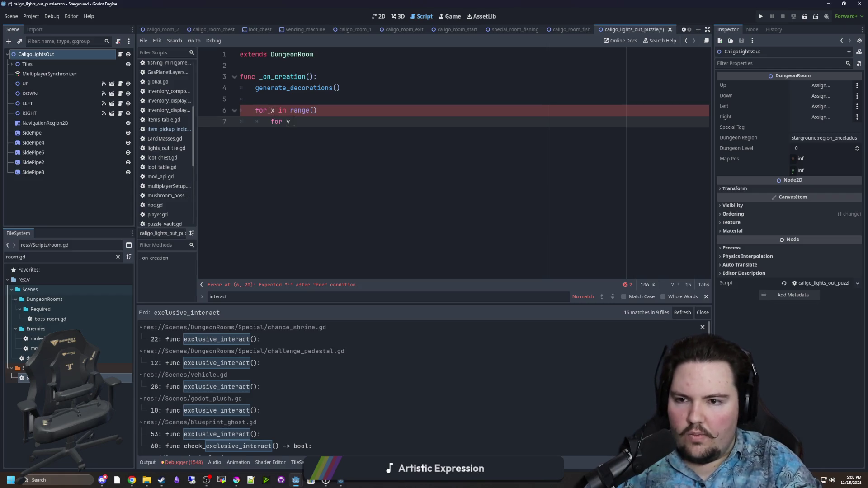
text(nge()
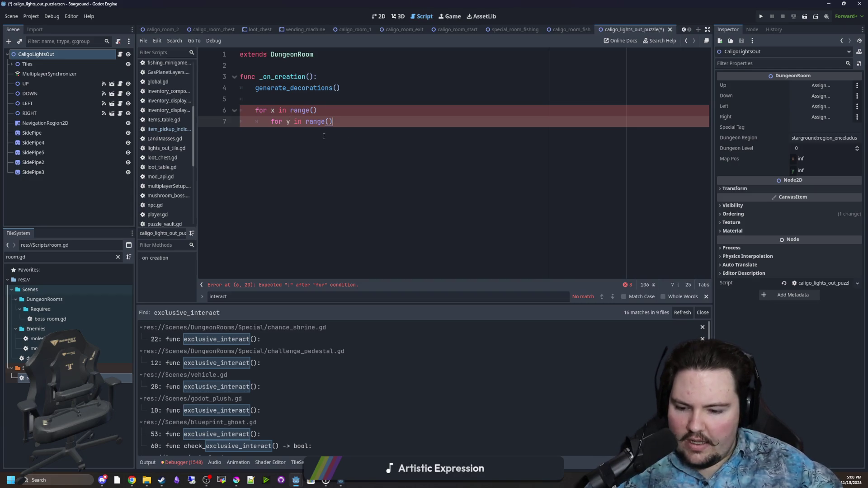
Declare var tileGrid : Dictionary = {} below the extends line
click(291, 64)
key(Return)
key(Return)
key(Up)
text(var tileGrid : Dictionary = {})
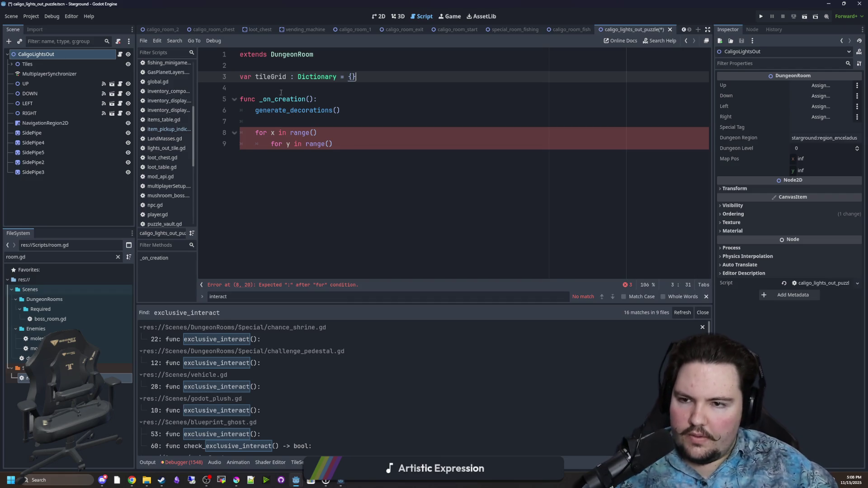
click(279, 92)
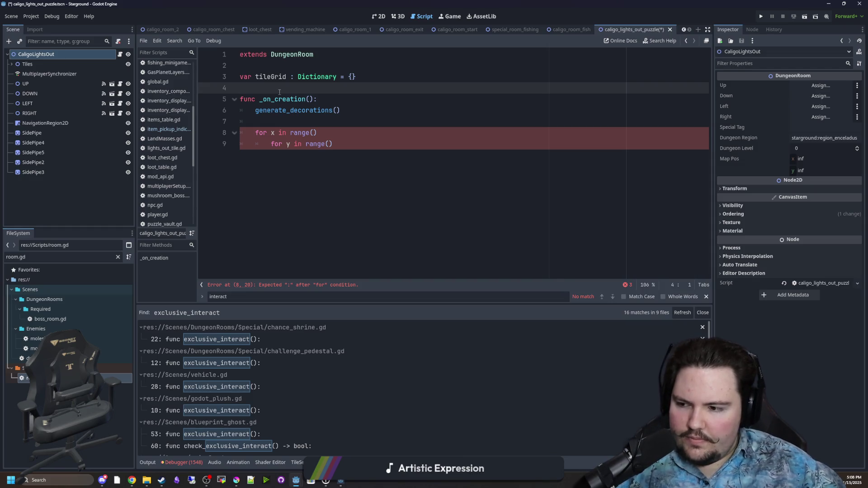
Make both the x and y loops iterate over range(5) and complete their headers
click(303, 120)
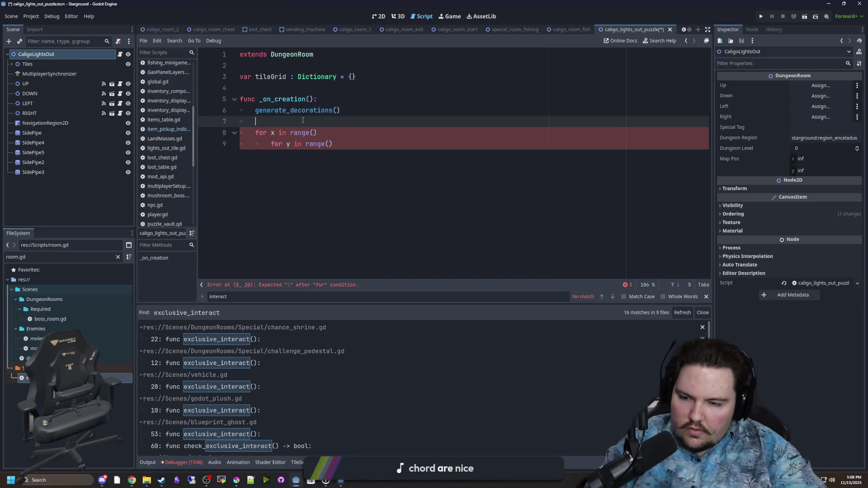
click(340, 147)
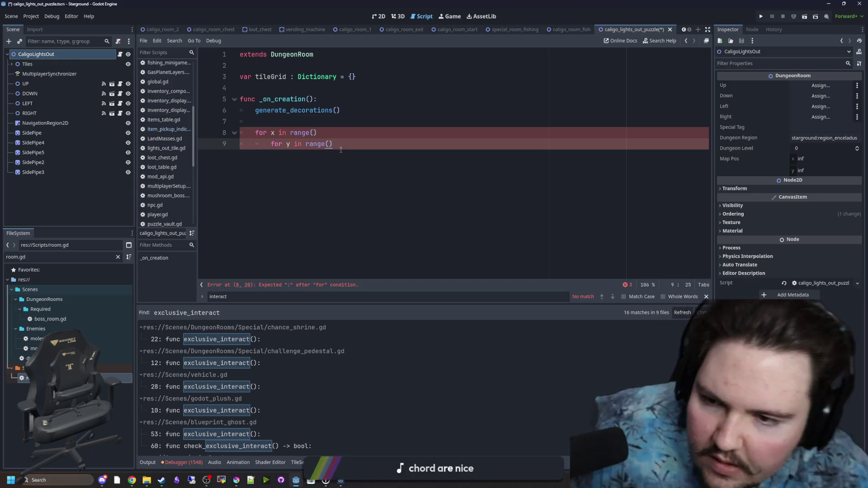
key(Up)
key(Left)
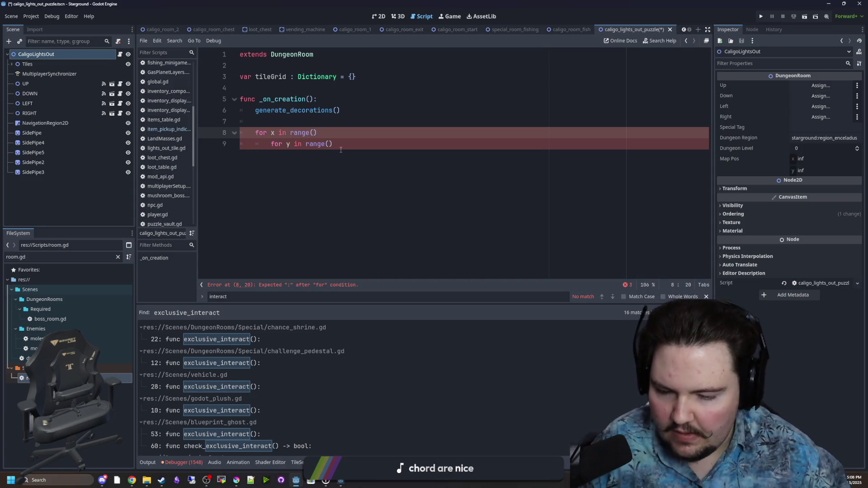
text(5)
key(Down)
text(:)
key(Up)
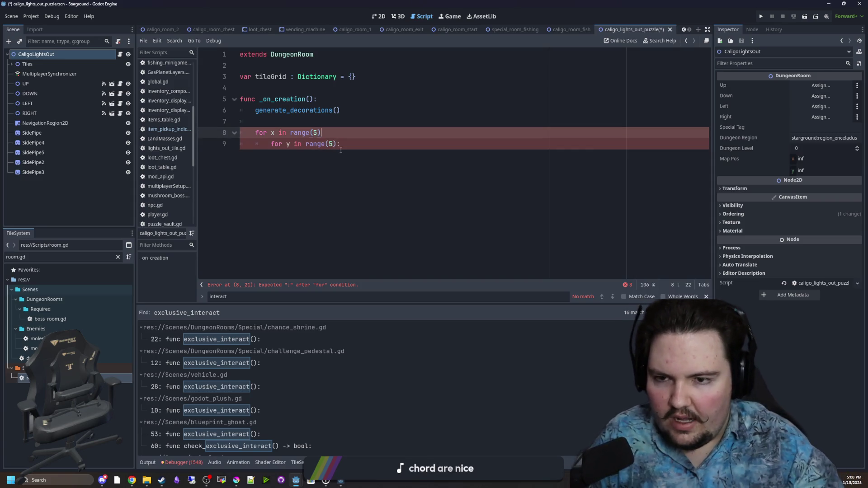
click(341, 150)
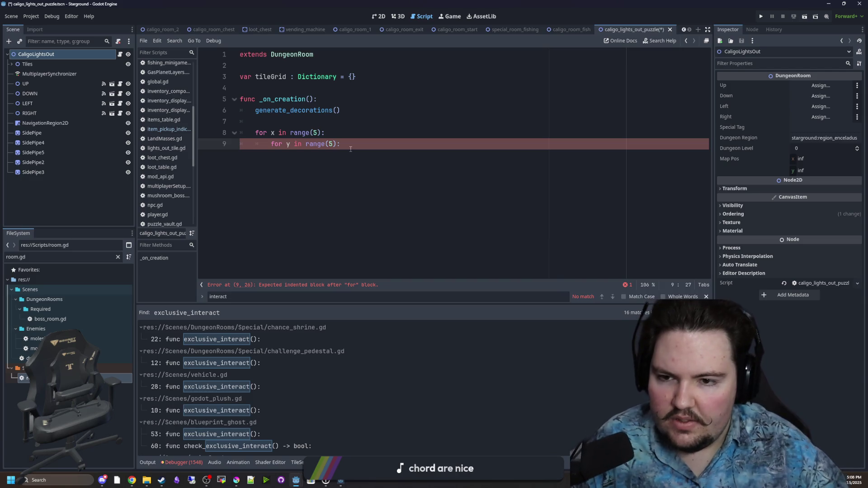
Inside the y loop, set var tile = preload("lights_out_tile.tscn").instantiate()
key(Return)
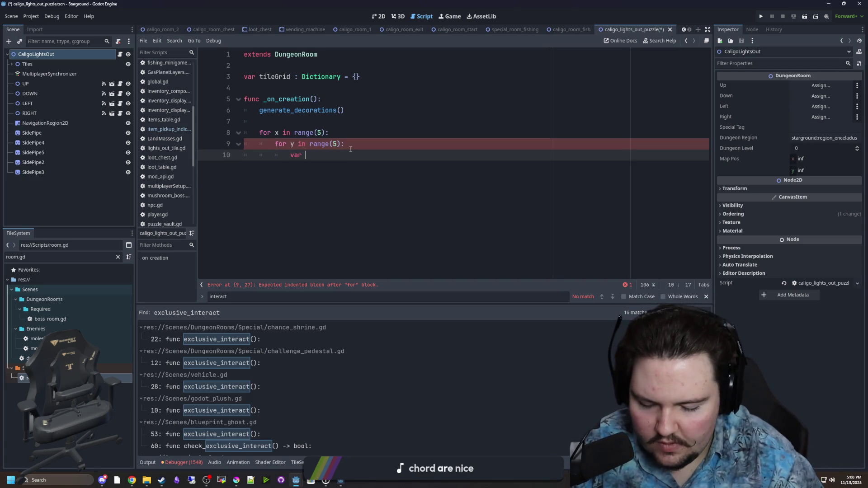
key(BackSpace)
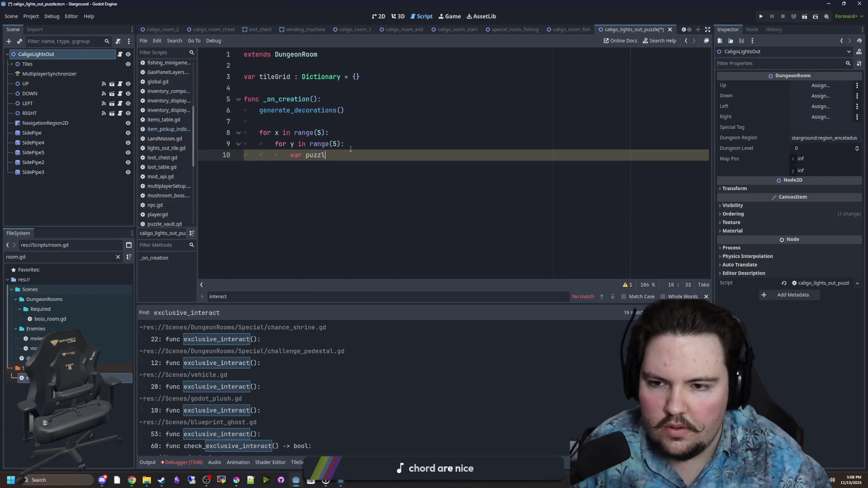
text(r tile )
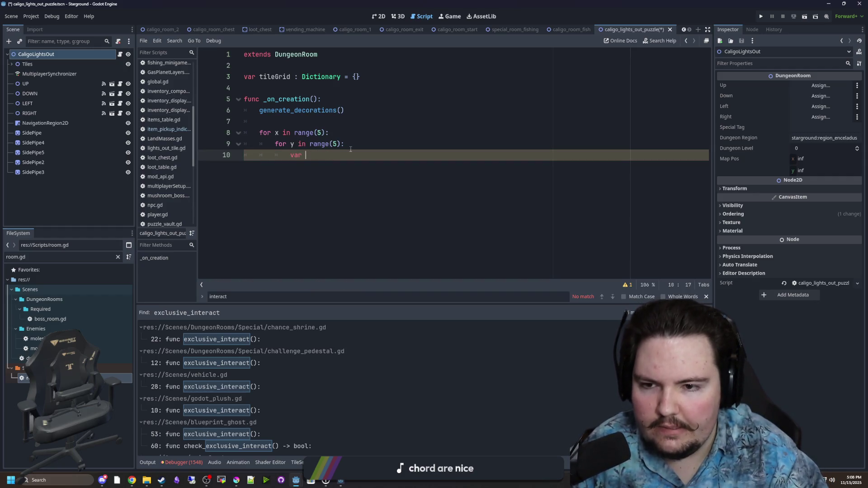
text(= preload(")
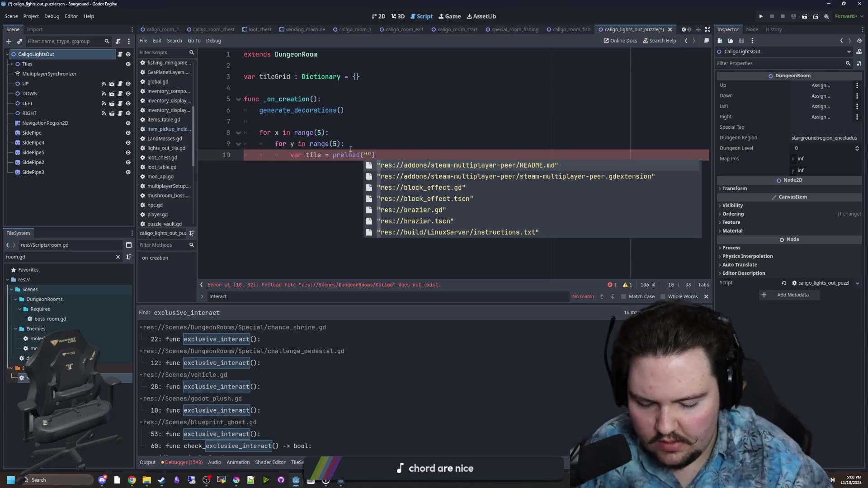
text(lights)
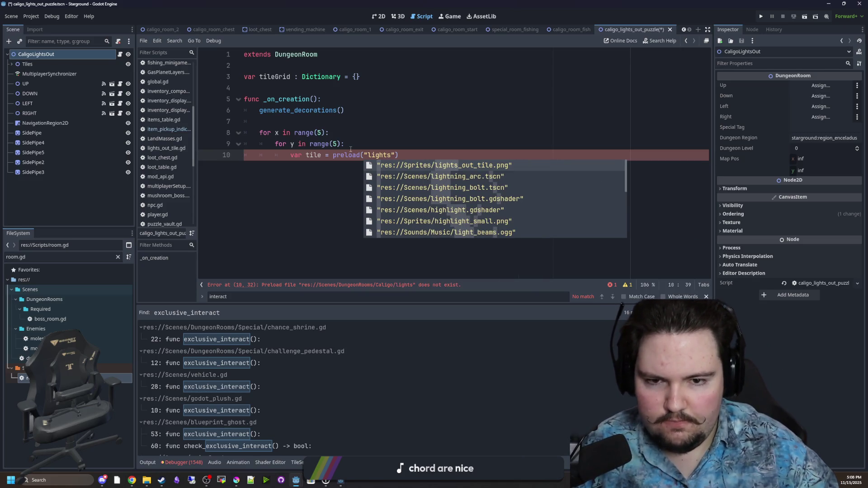
key(Down)
key(Down)
key(Down)
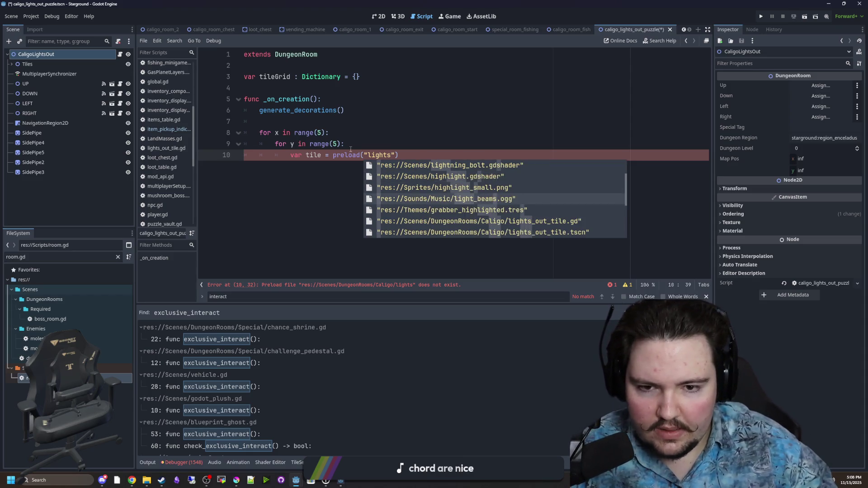
key(Down)
key(Return)
key(Up)
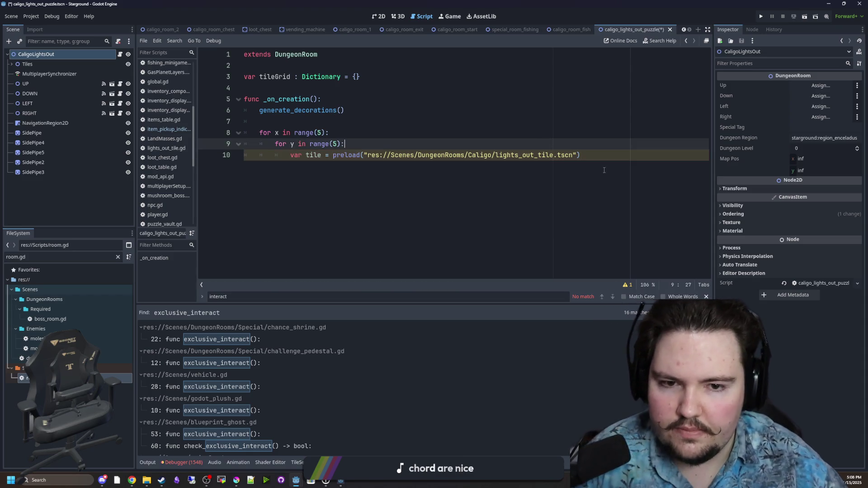
click(594, 155)
text(.instantiate())
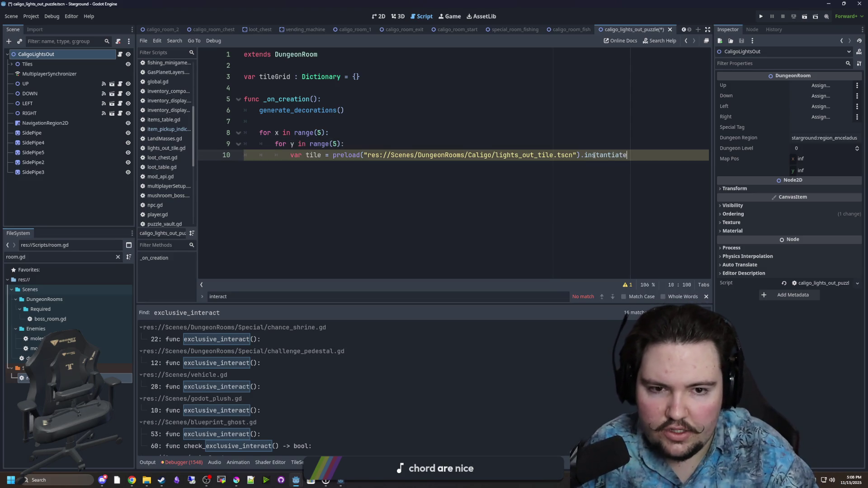
key(Return)
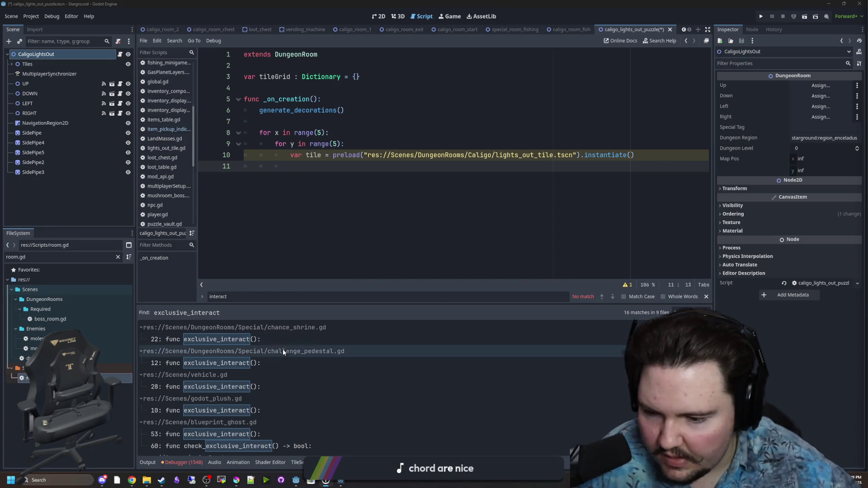
Bring the TwitchOverlay Godot project forward and maximize its window
mouse_move(299, 480)
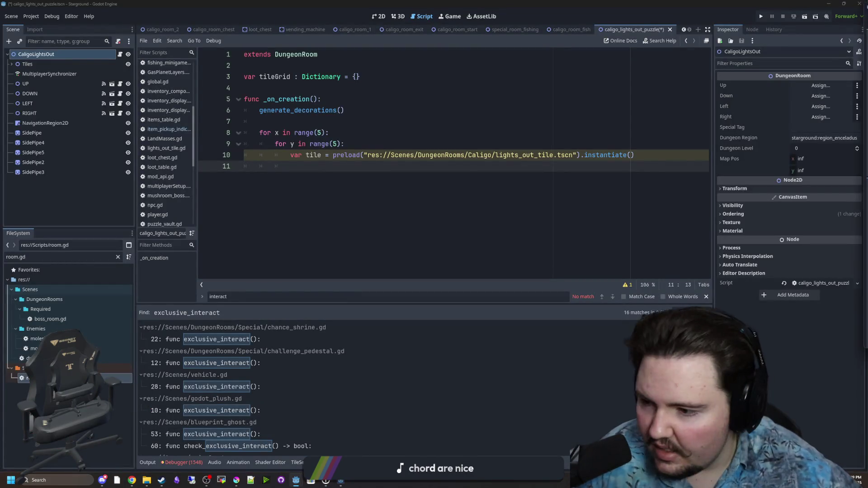
key(super+Down)
double_click(480, 3)
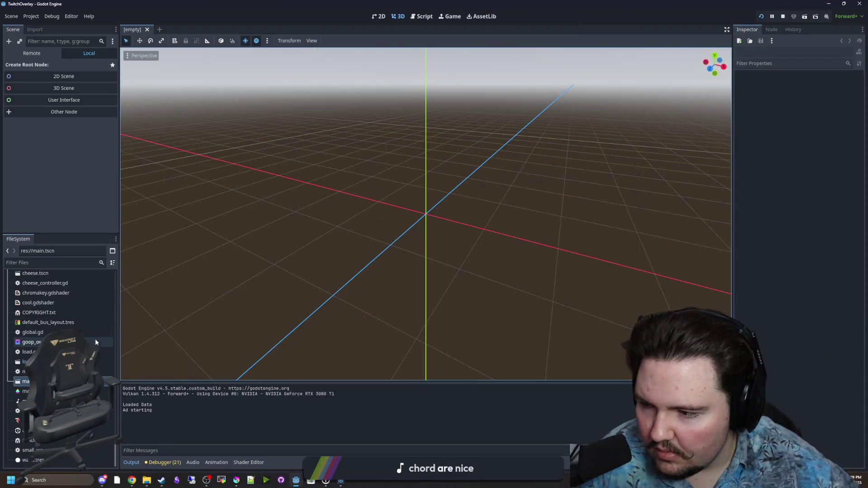
Switch to the TwitchOverlay editor and open the main scene's main.gd script
key(alt+Tab)
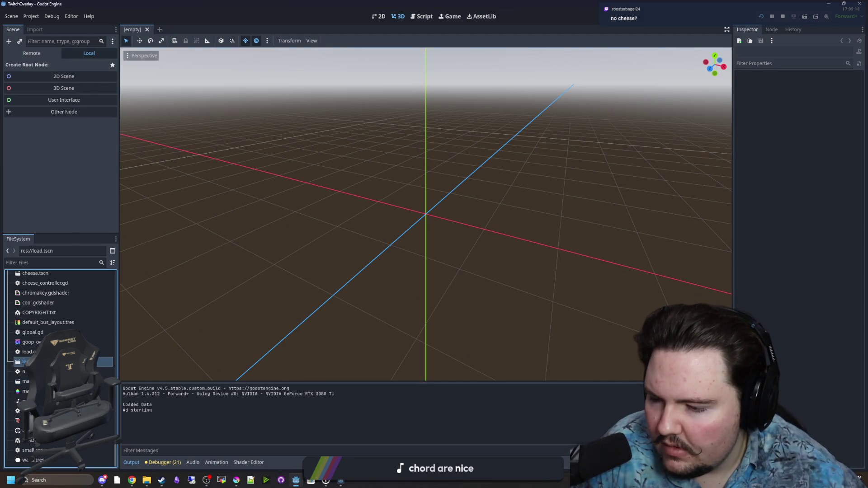
double_click(27, 371)
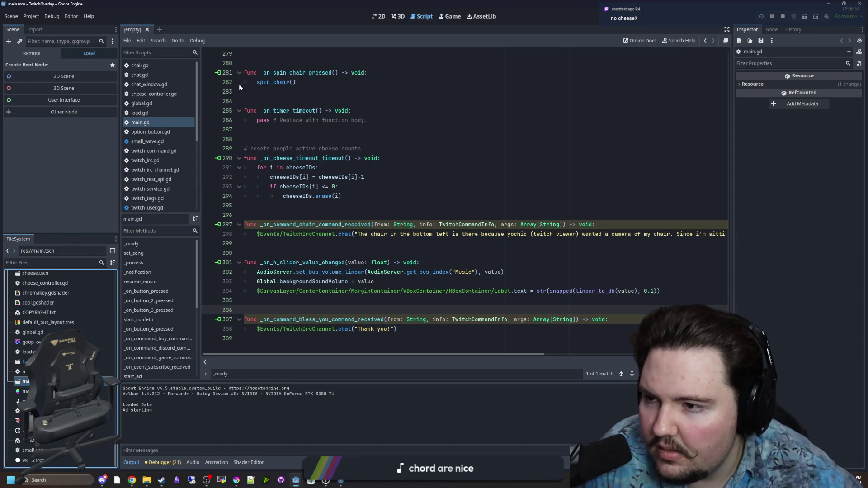
Inspect the CommandGame, CommandBuy and EventReward nodes, then scroll main.gd to the reward handler
scroll(44, 167, up, 2)
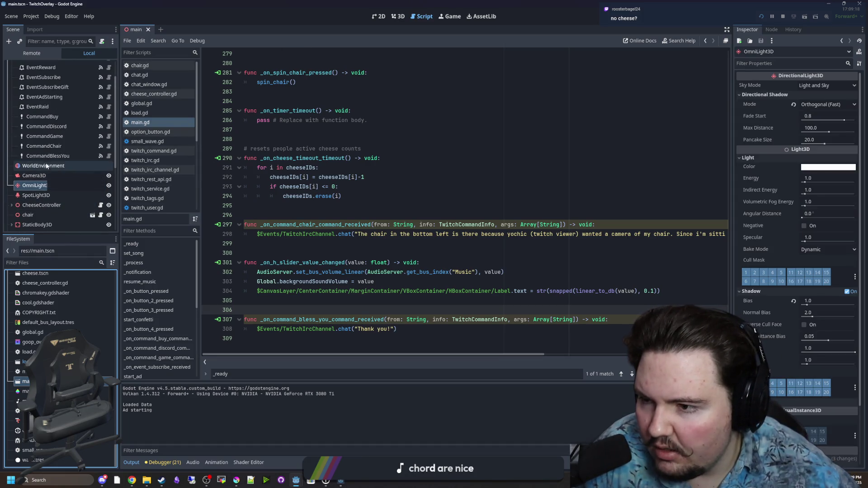
click(46, 146)
click(54, 136)
click(64, 127)
click(63, 113)
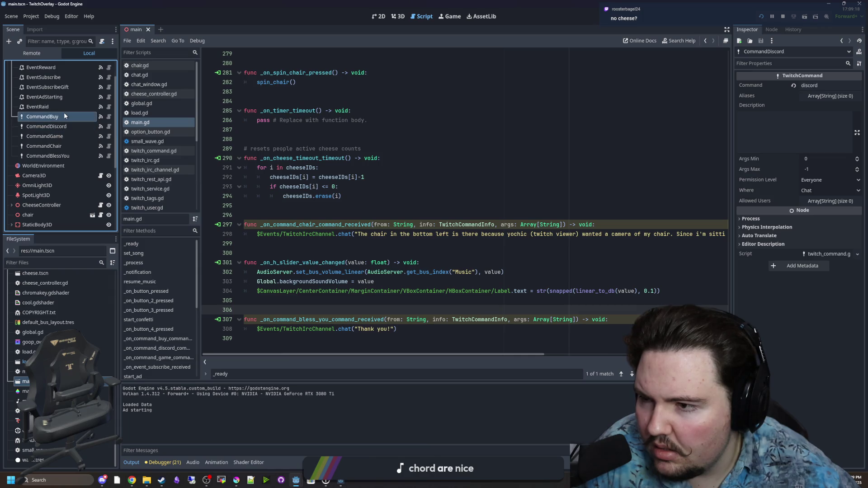
scroll(74, 129, up, 3)
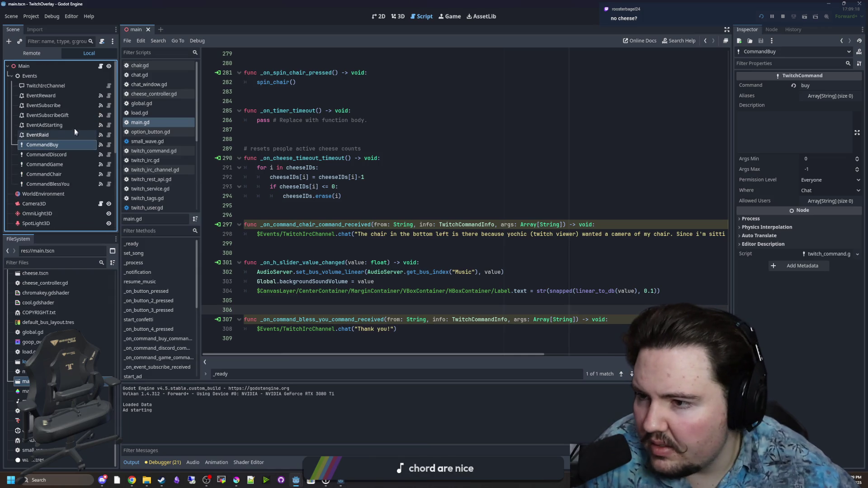
click(75, 96)
click(333, 206)
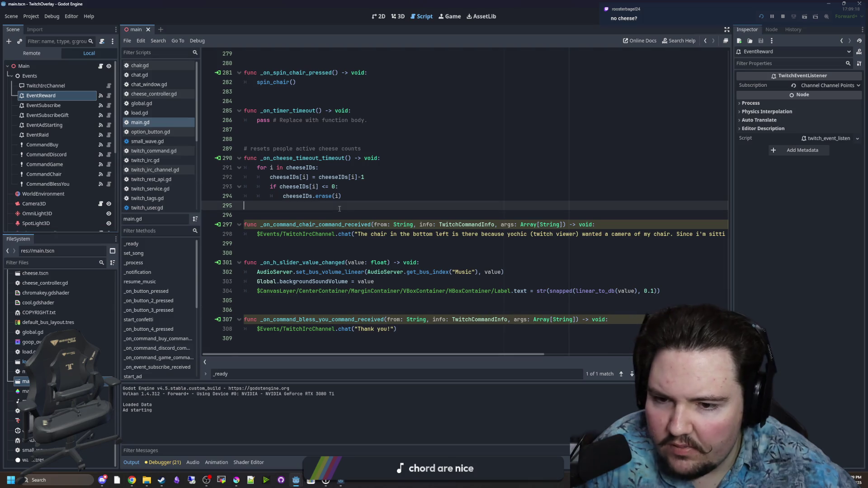
scroll(334, 213, up, 20)
scroll(429, 223, up, 17)
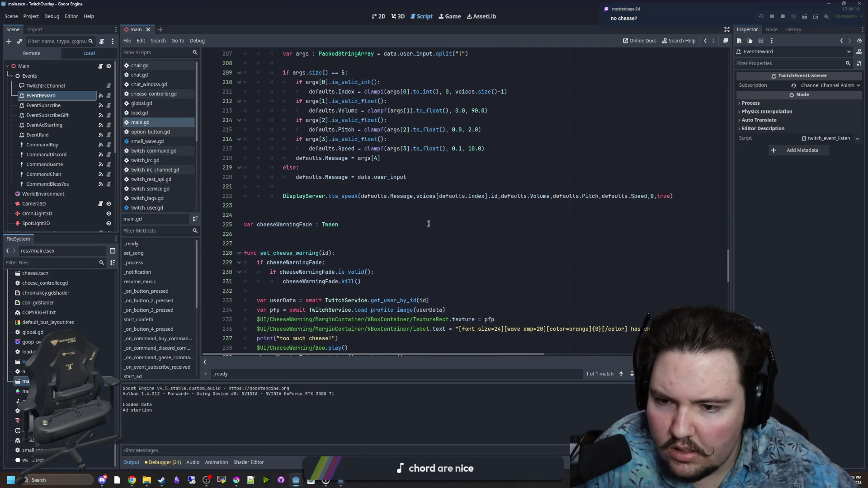
scroll(308, 197, up, 3)
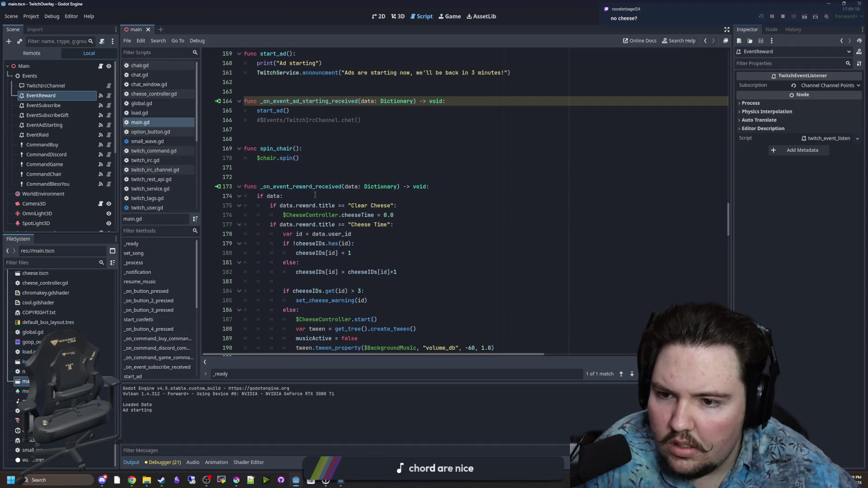
Add print(data) at the top of the reward handler, then return to the Starground editor
click(435, 190)
key(Return)
text(print(d)
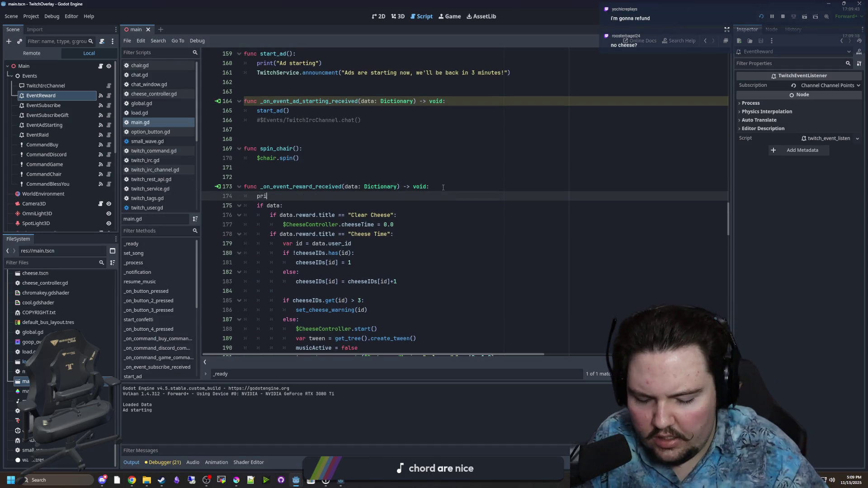
text(ata))
key(Return)
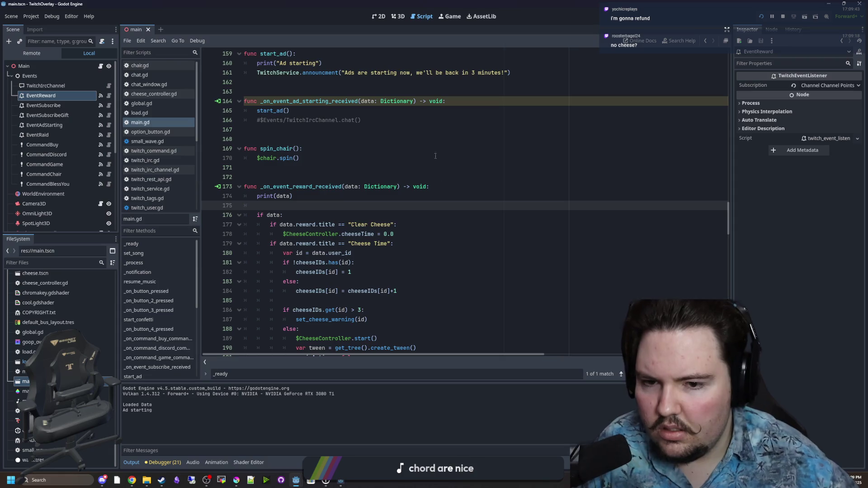
click(432, 158)
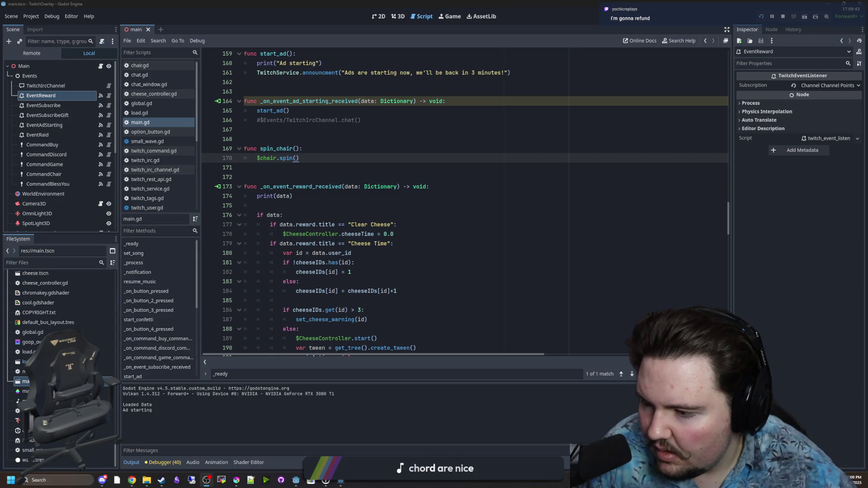
key(Down)
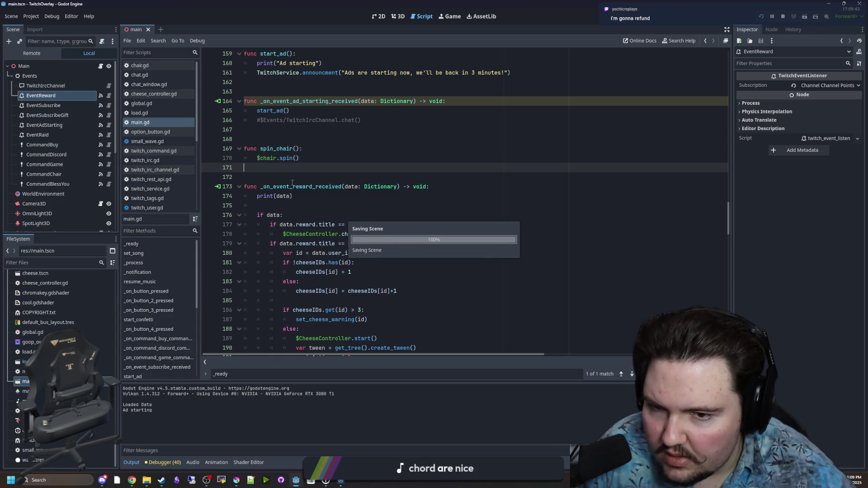
key(alt+Tab)
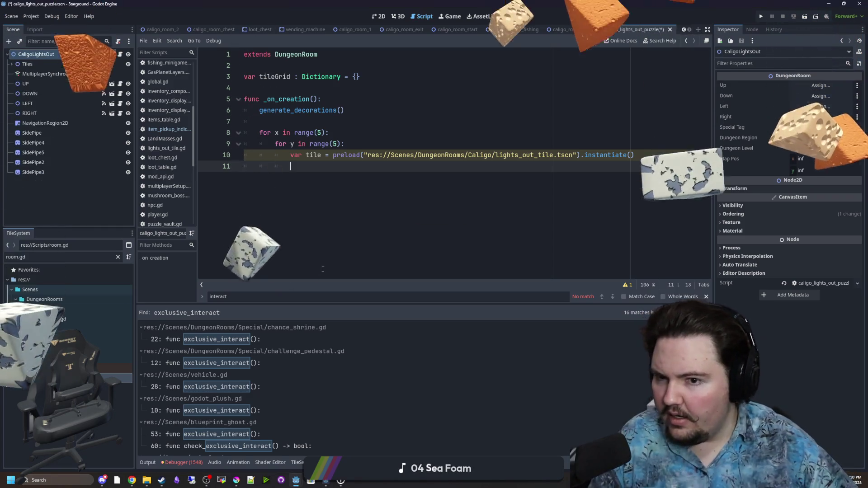
Add Global.world.add_child(tile, true) with tile.add_to_group(dungeonRegion) above it in the loop
click(323, 269)
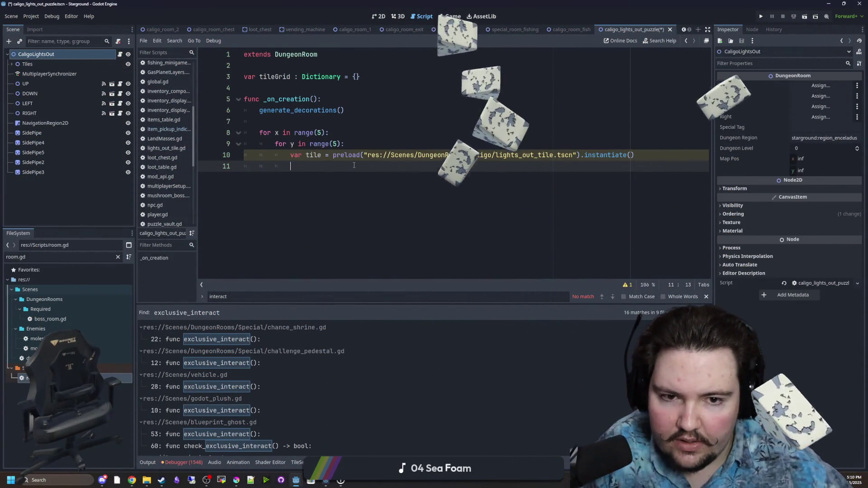
text(add)
key(BackSpace)
key(BackSpace)
key(BackSpace)
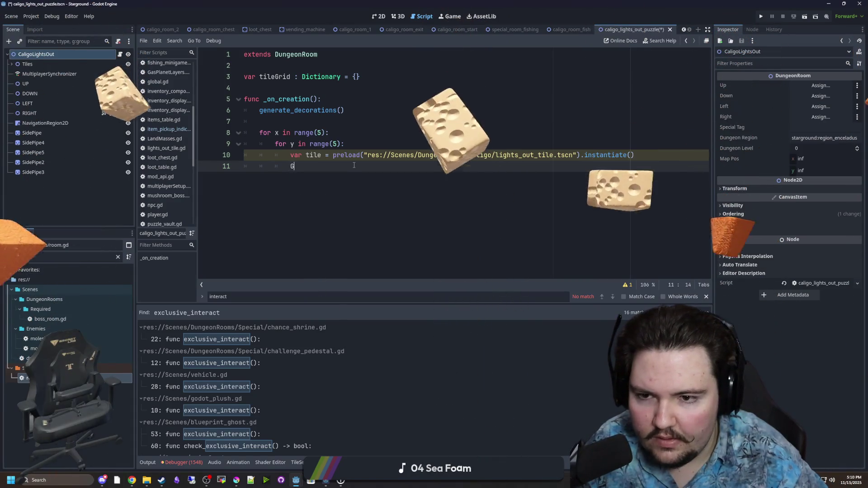
text(Global.world.add_child()
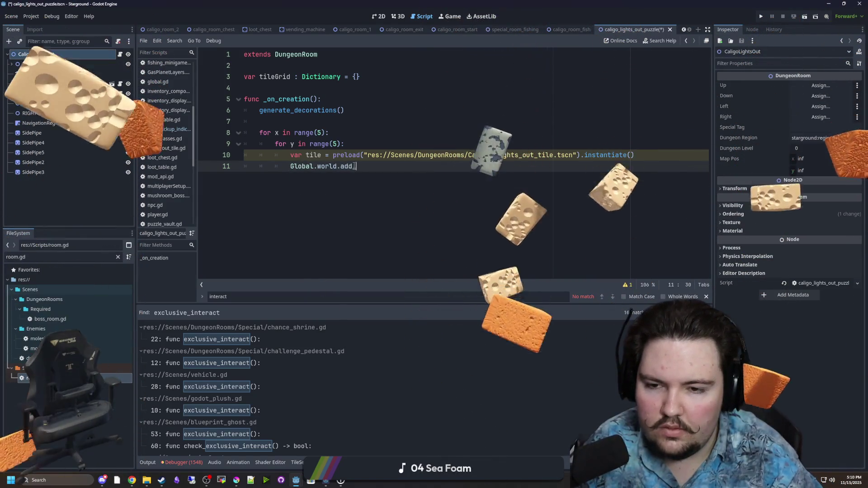
text(tile))
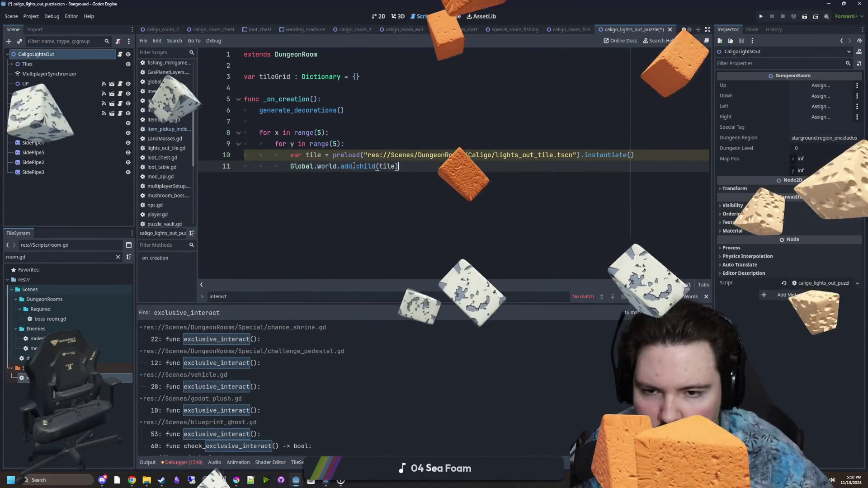
key(BackSpace)
text(, true))
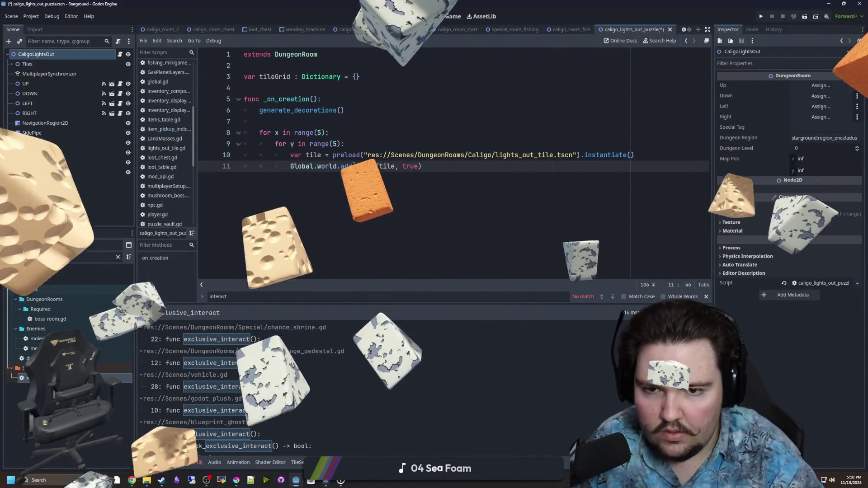
key(ctrl+shift+Return)
text(tile.add_to_group(du)
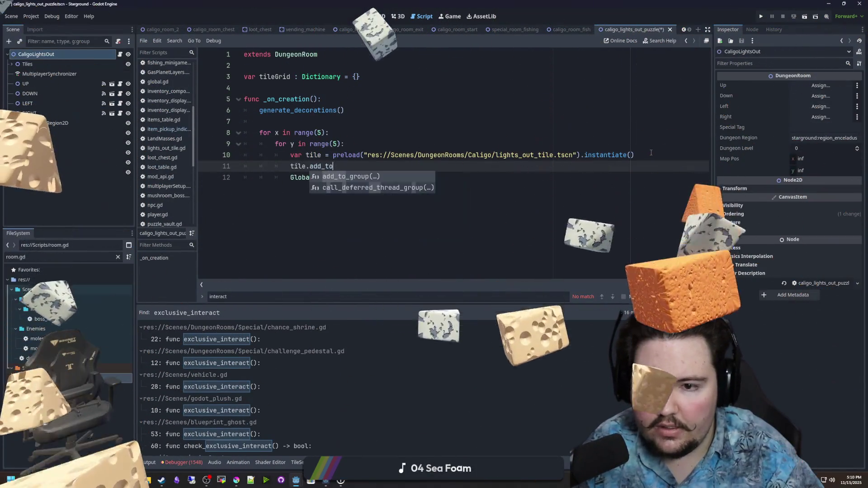
text(ngeonRegi)
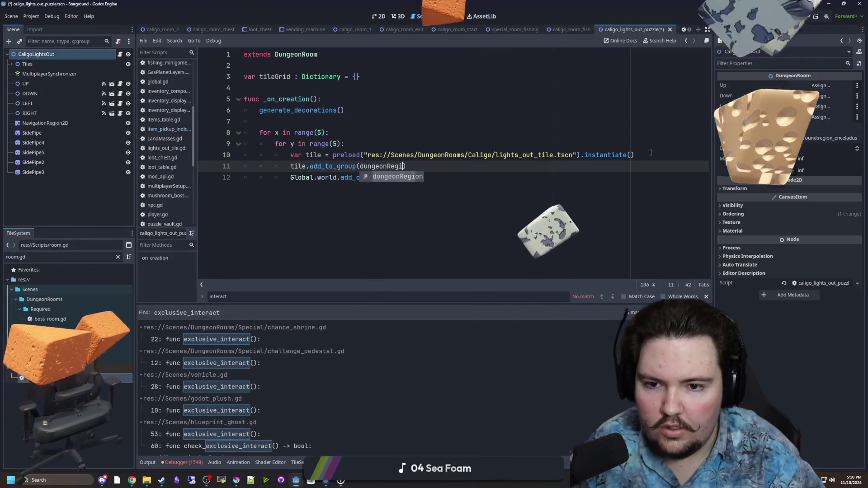
key(Return)
click(531, 132)
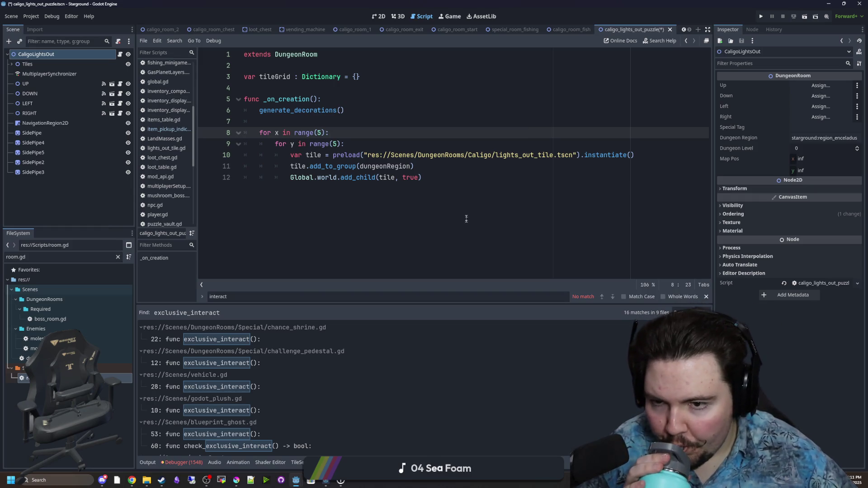
click(448, 174)
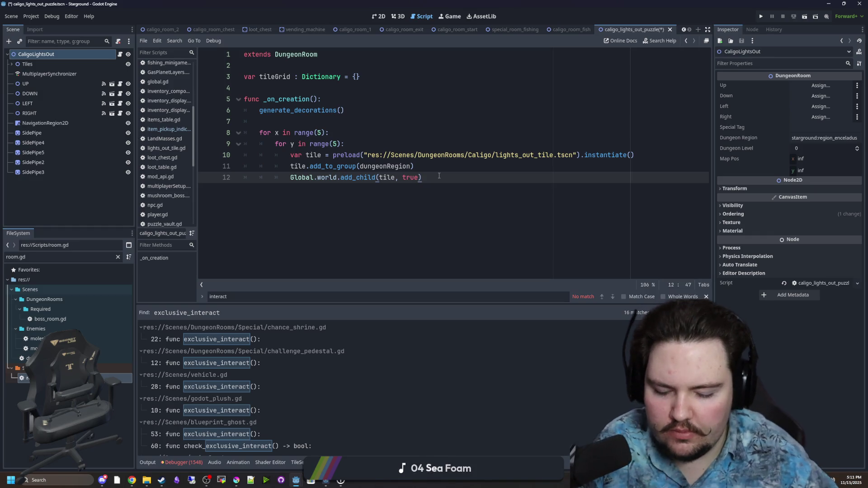
Begin a new tile. line below the add_child call
key(Return)
text(tile.)
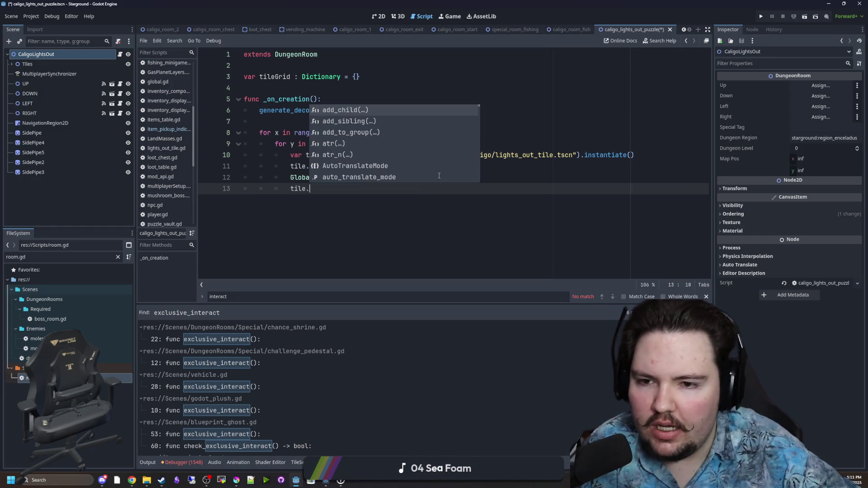
key(Escape)
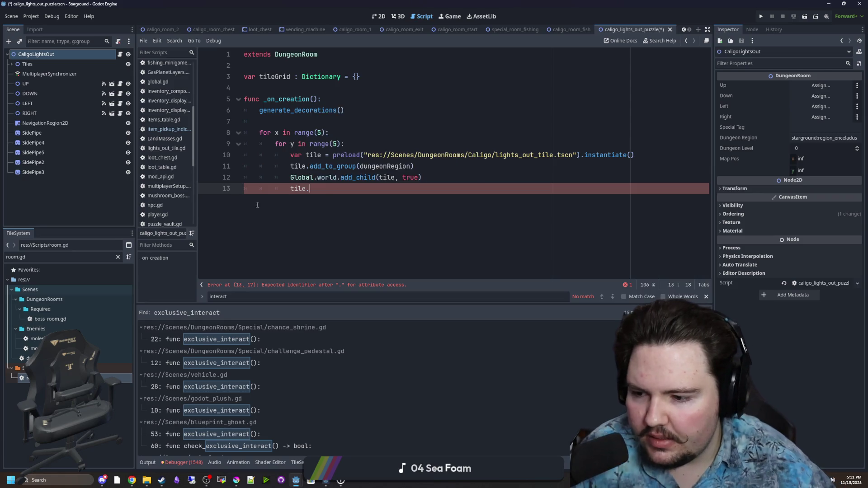
Filter the FileSystem by 'lights' and open the lights_out_tile scene
click(106, 256)
text(lights)
click(89, 330)
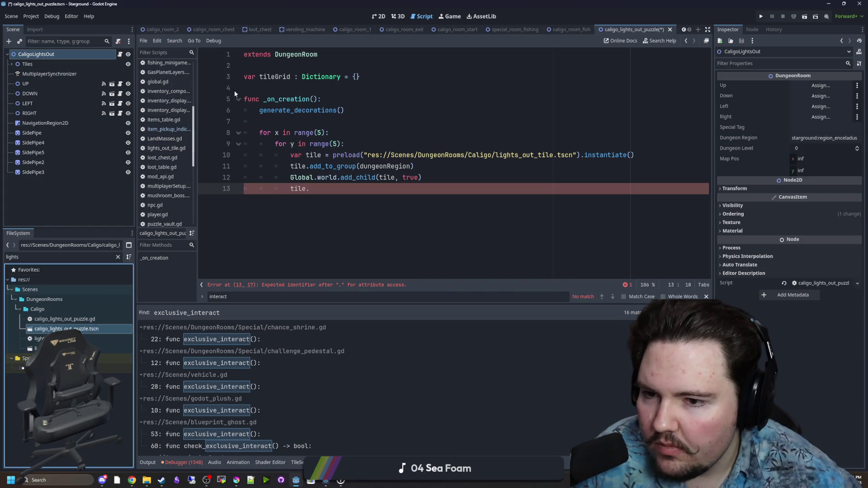
click(87, 52)
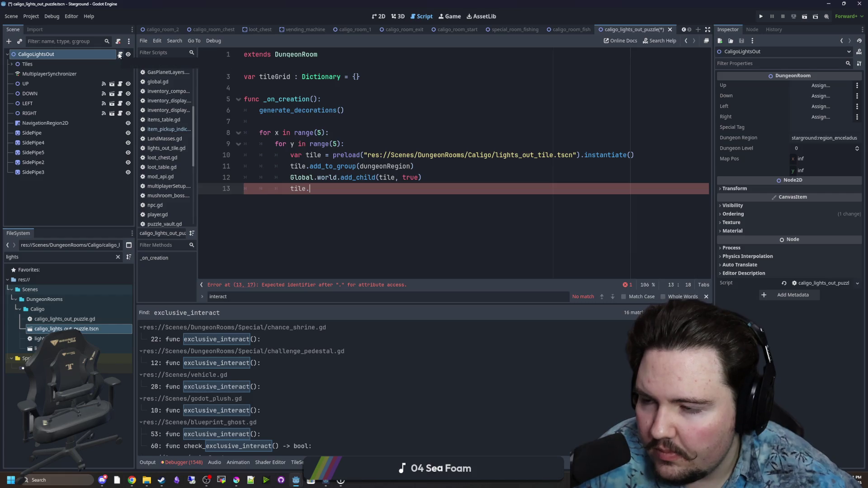
click(86, 329)
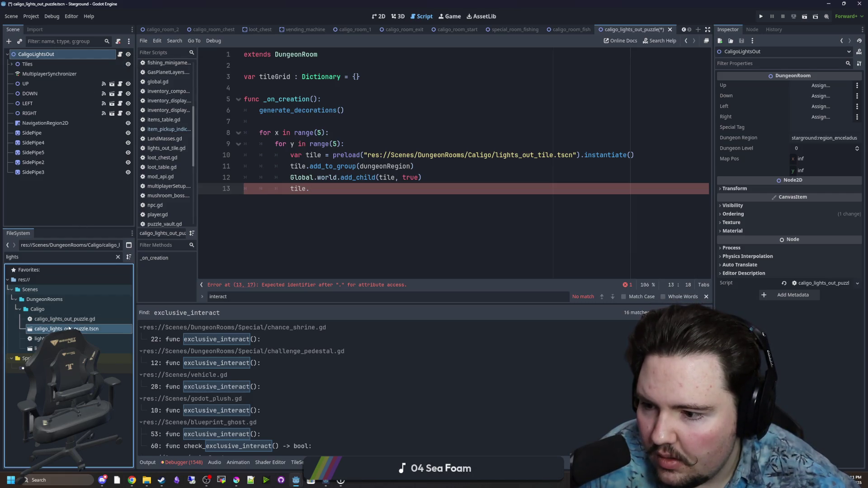
click(67, 319)
click(68, 328)
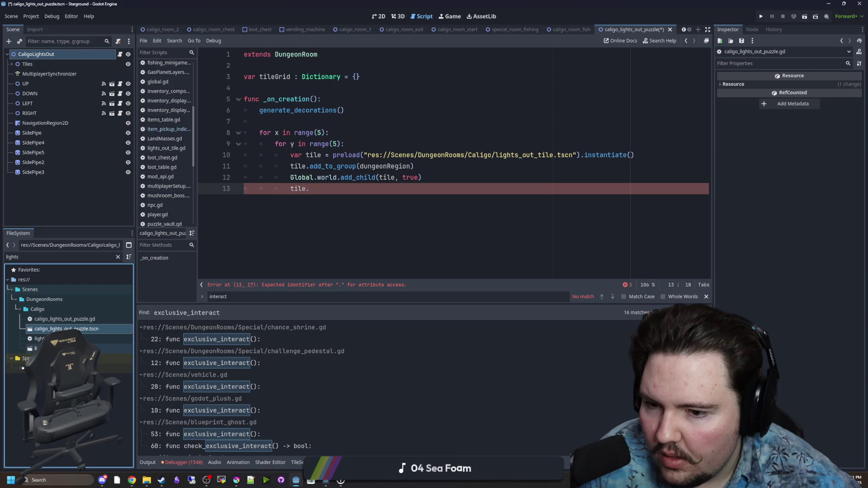
double_click(81, 348)
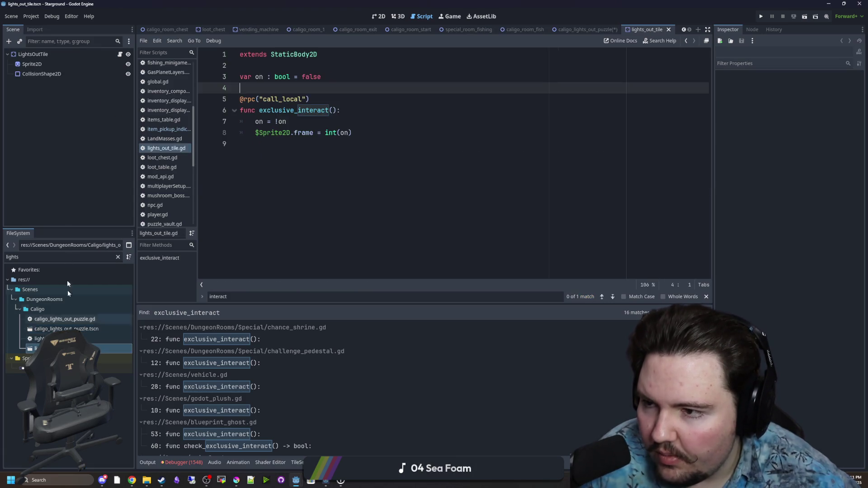
Add var coord : Vector2i to lights_out_tile.gd, save, and reopen caligo_lights_out_puzzle.gd
click(120, 54)
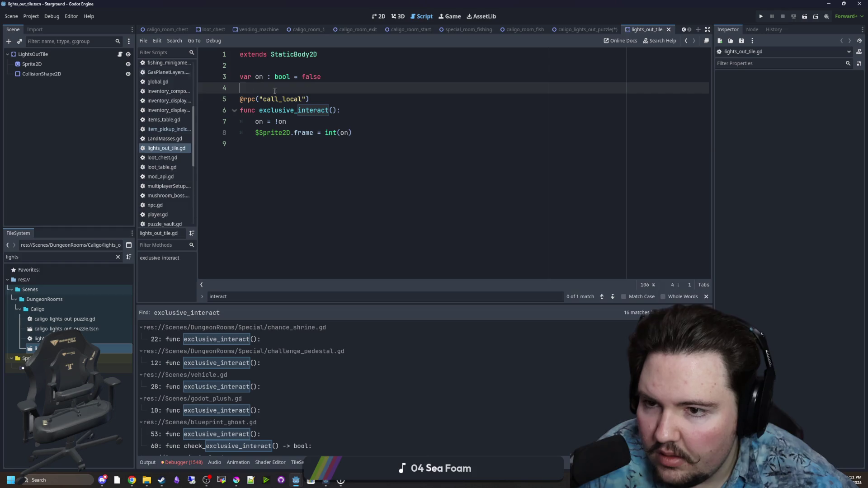
key(Return)
key(Up)
text(var coord : Vector2i)
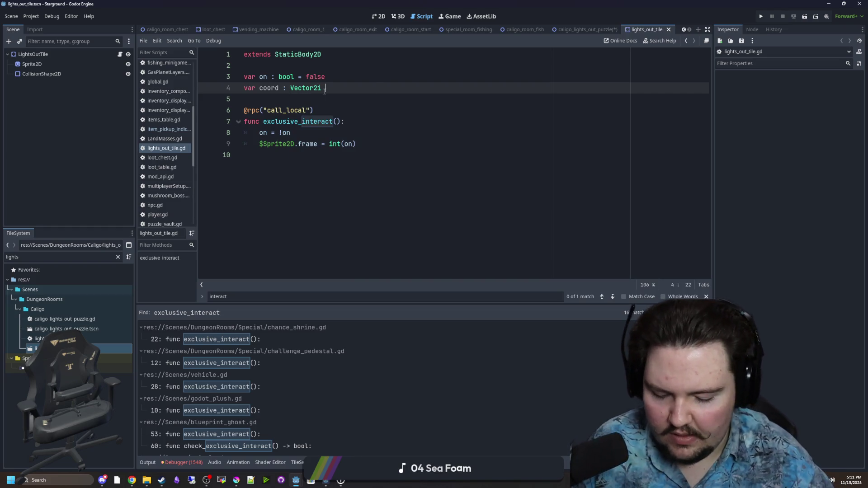
click(311, 98)
key(ctrl+s)
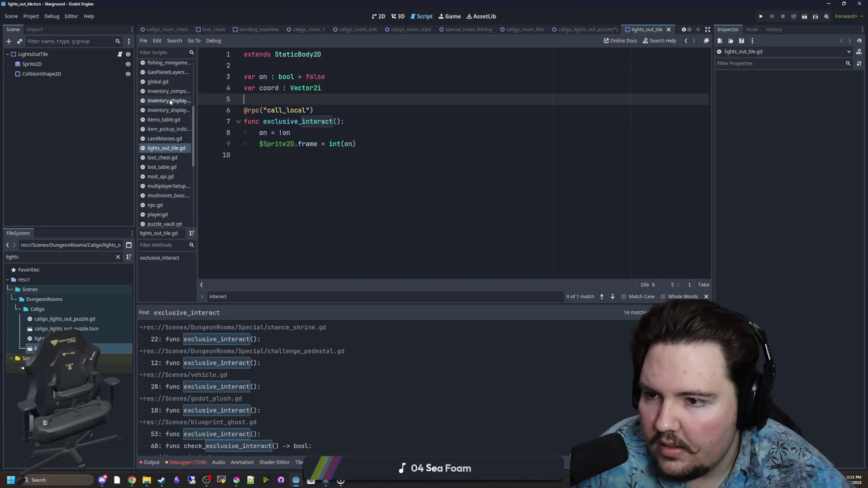
double_click(80, 320)
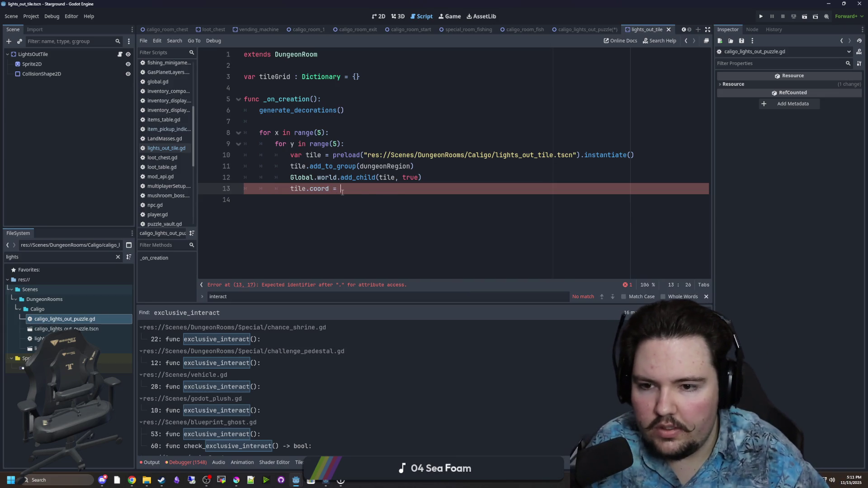
Set tile.coord = Vector2i(x,y) and type both loop variables x and y as int
text(Vector2i(x,y)
click(278, 132)
text(: int)
key(Escape)
click(297, 144)
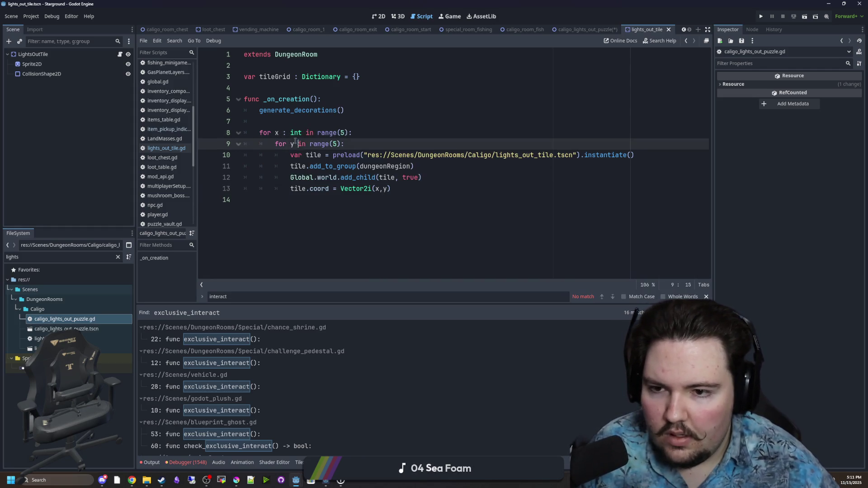
text(: int)
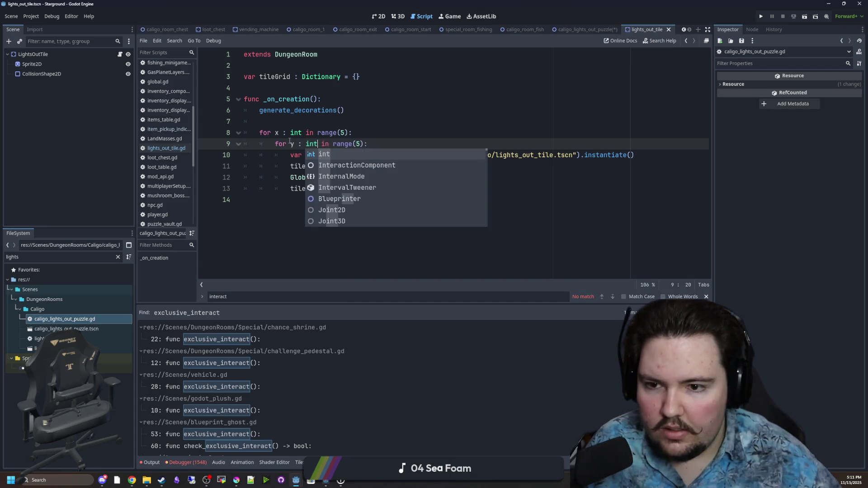
key(Escape)
Add tile.global_position = global_position - Vector2(32, 32) + Vector2(x,y)*16
click(437, 178)
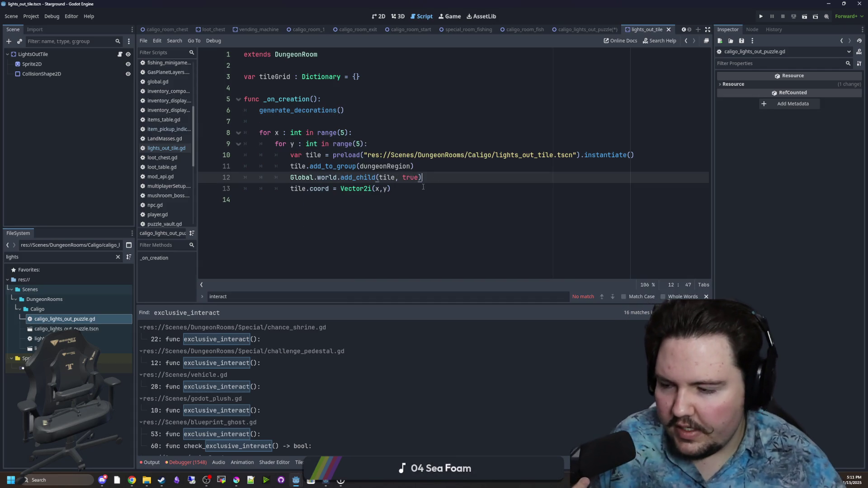
click(442, 170)
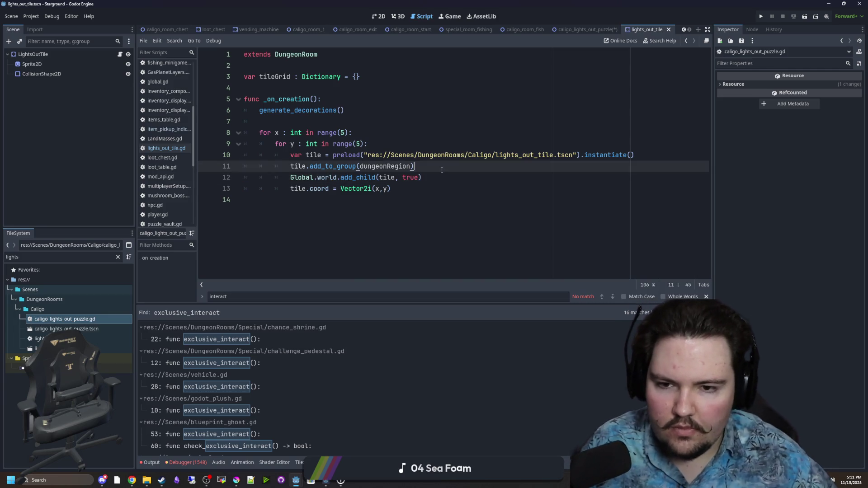
key(Return)
text(tile.global)
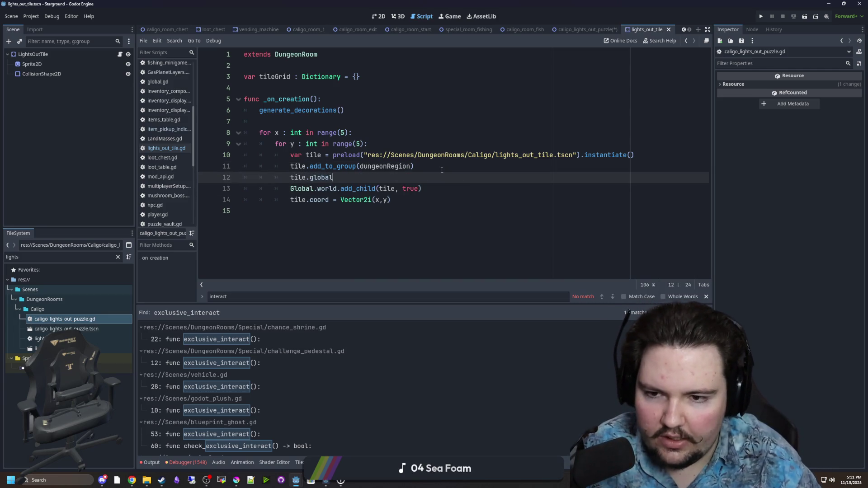
text(lobal_position =)
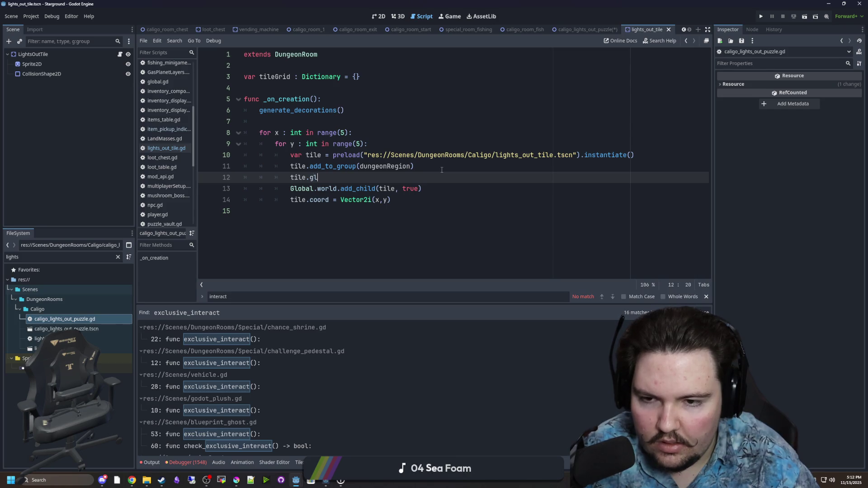
text( global_pos)
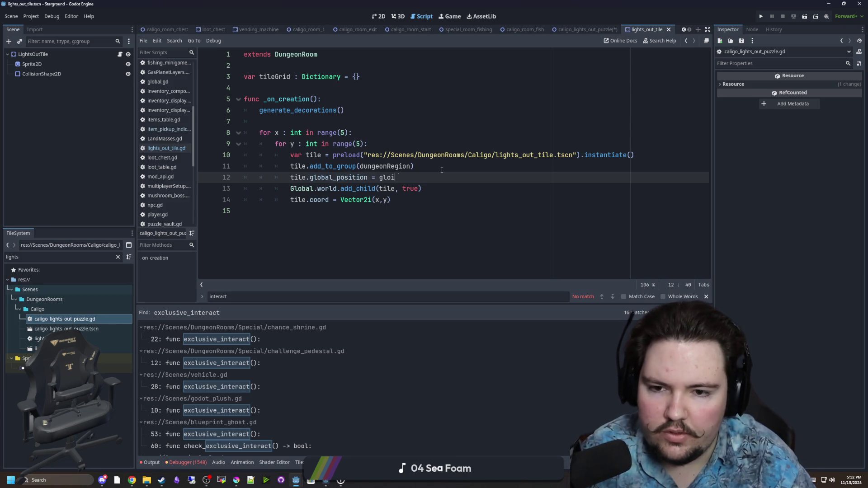
text(ition)
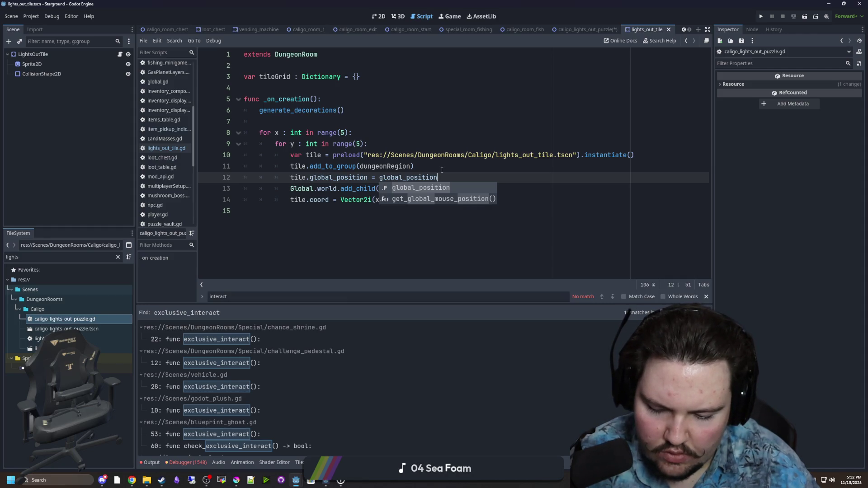
text(-)
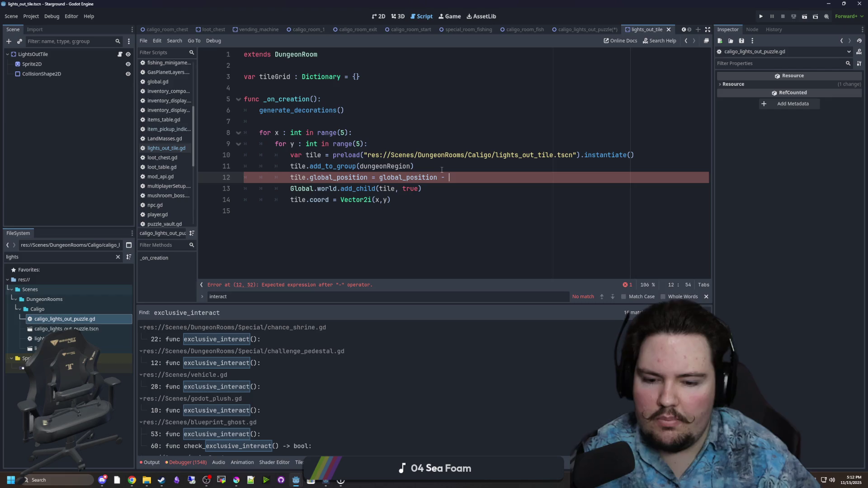
text(ctor2(32, 32)
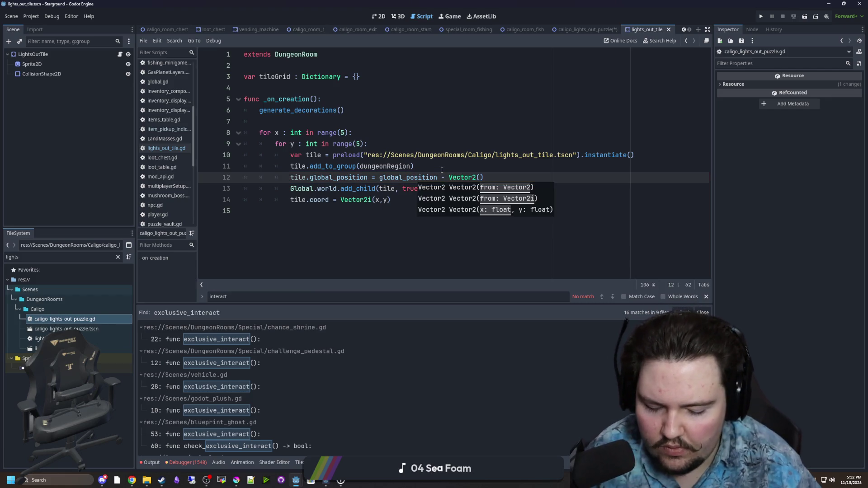
text() + V)
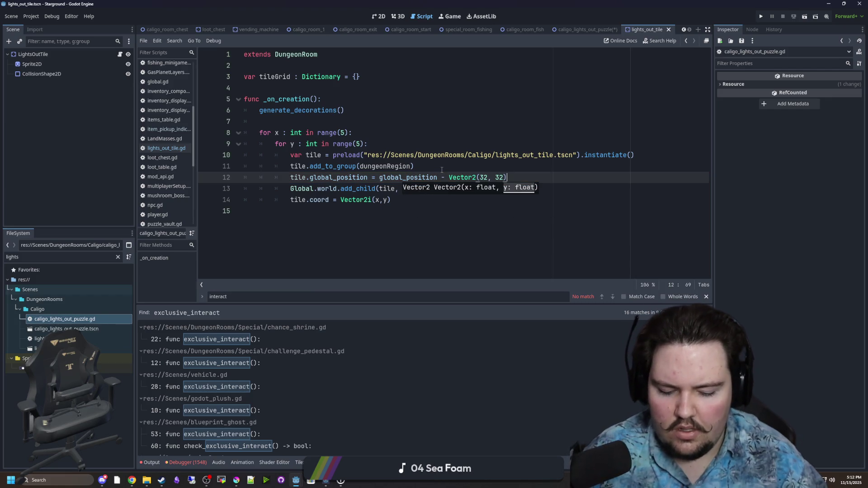
text(ector2(x,y))
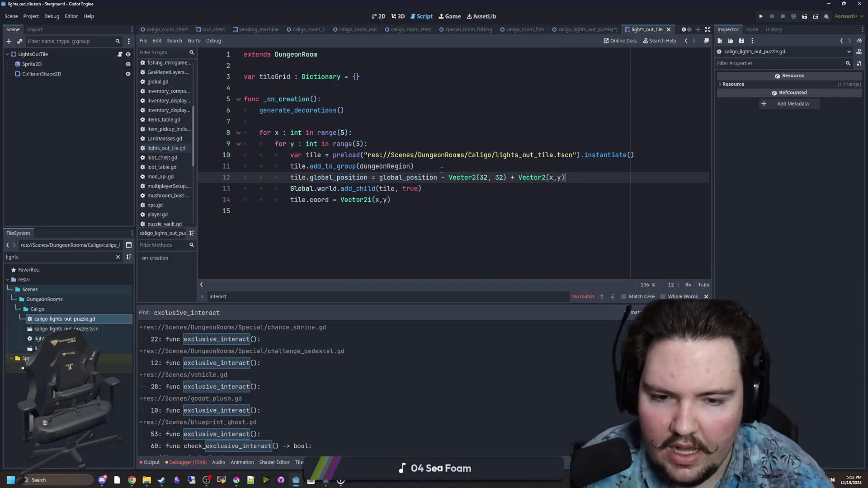
Move the global_position line below add_child, remove leftover blank lines, and save the script
click(443, 185)
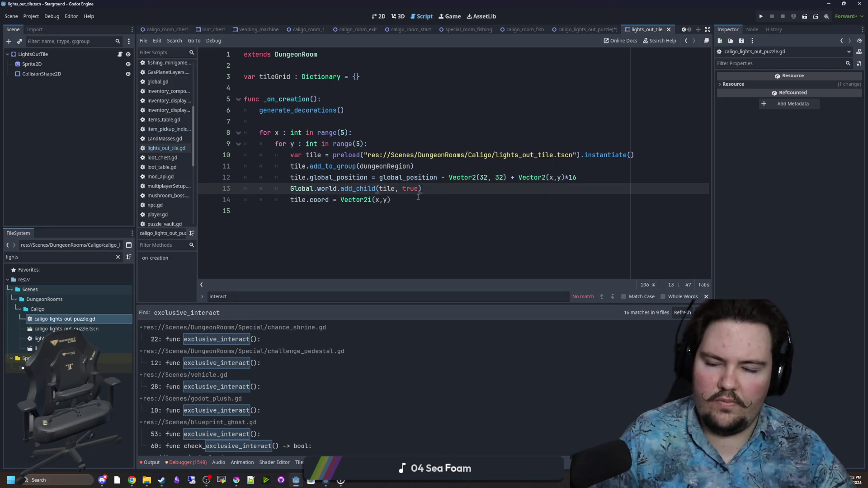
click(419, 204)
click(446, 189)
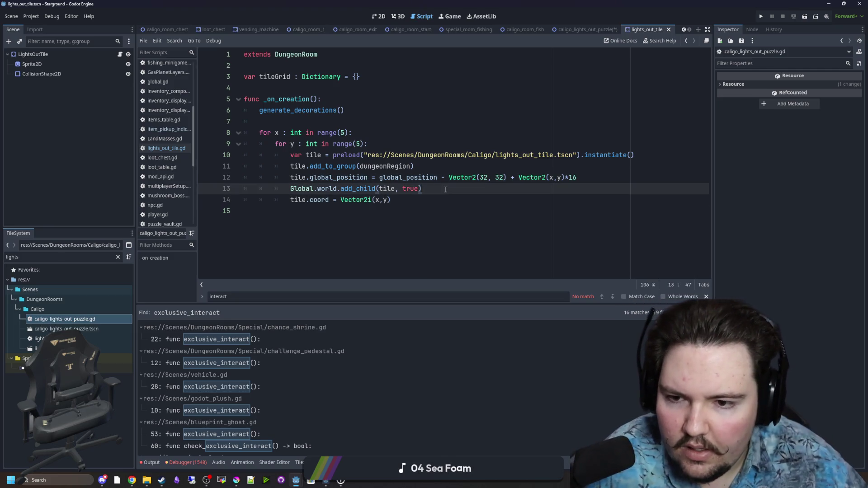
key(Return)
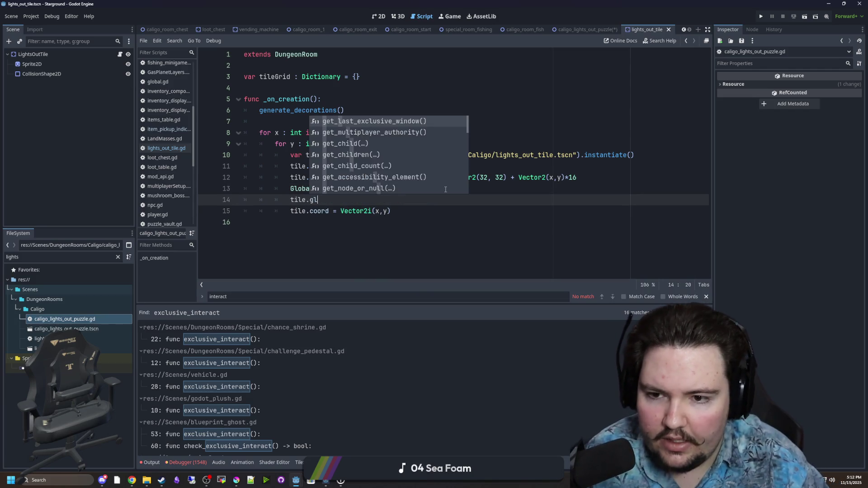
key(BackSpace)
key(BackSpace)
key(BackSpace)
key(BackSpace)
key(BackSpace)
key(BackSpace)
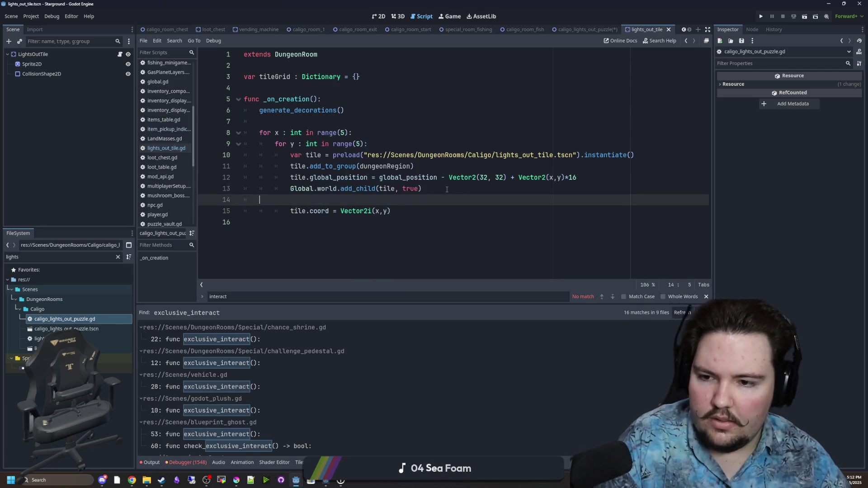
drag(577, 177, 285, 179)
key(ctrl+x)
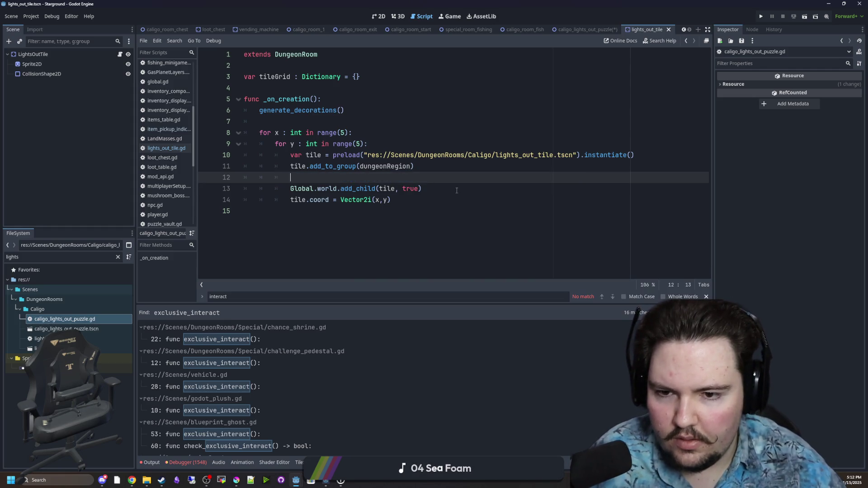
click(456, 188)
key(Return)
key(ctrl+v)
click(347, 179)
key(BackSpace)
key(BackSpace)
key(BackSpace)
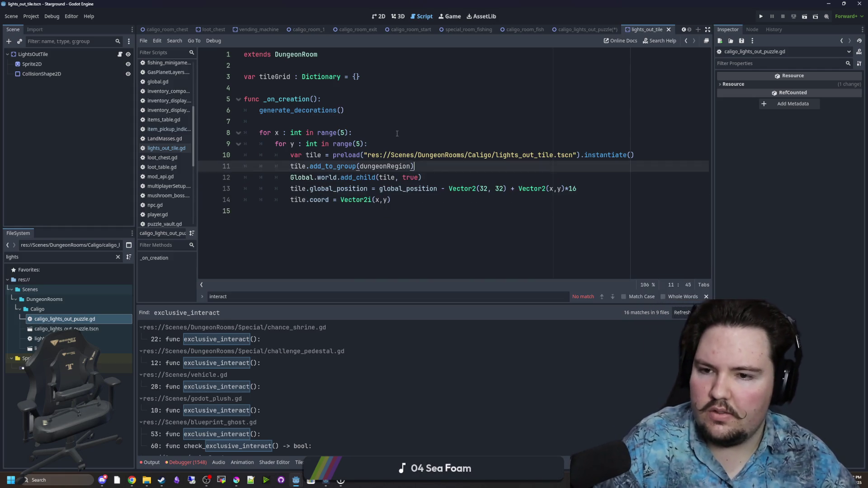
key(Up)
key(Up)
key(Up)
key(ctrl+s)
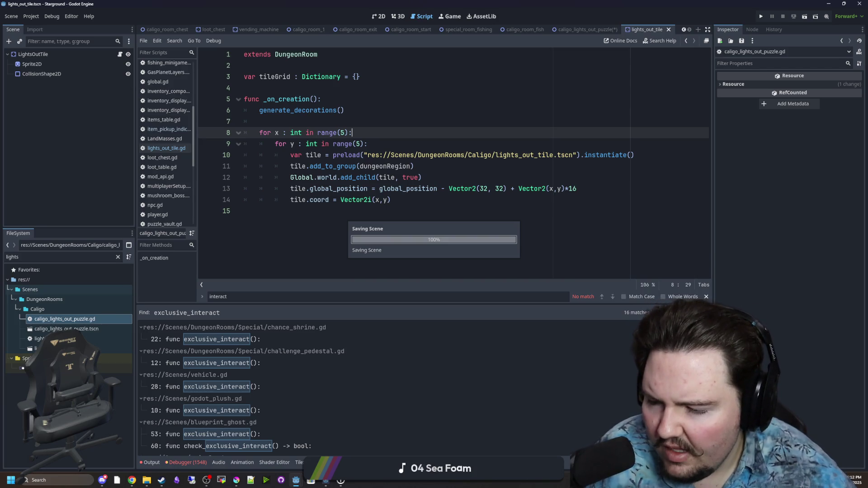
Add a MultiplayerSynchronizer child to LightsOutTile that syncs its position, and save the scene
click(53, 55)
right_click(53, 56)
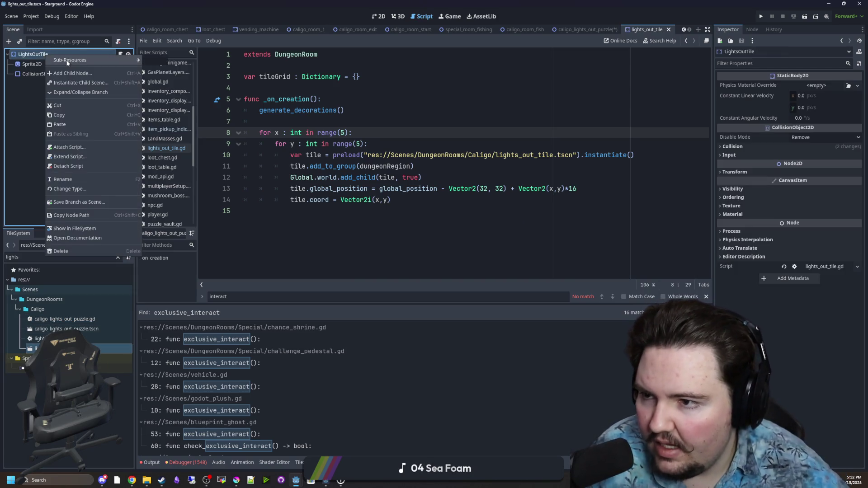
click(68, 61)
text(multiplayersync)
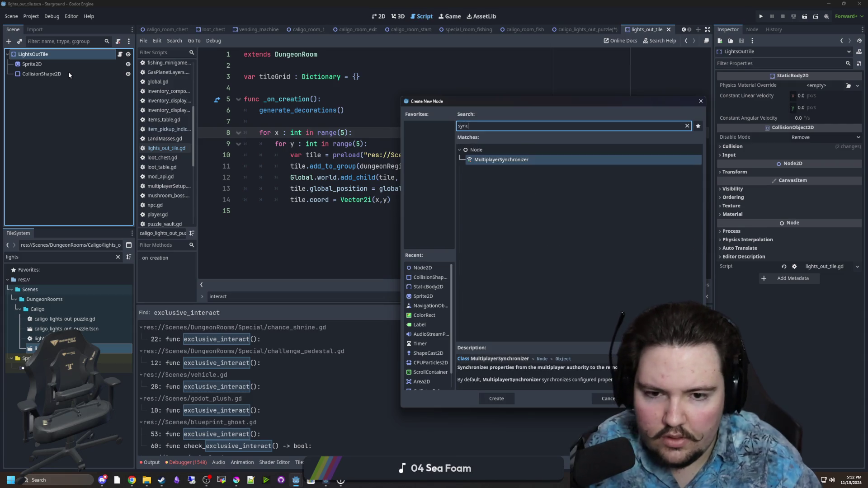
key(Return)
click(175, 312)
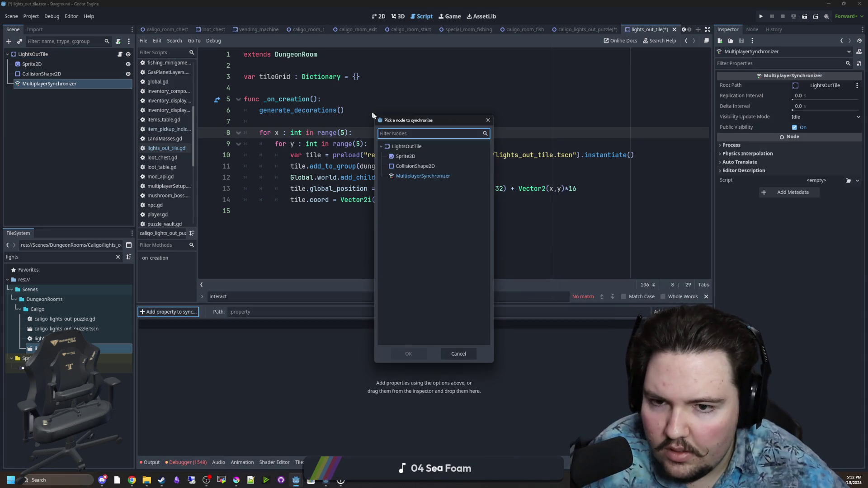
double_click(395, 146)
double_click(204, 239)
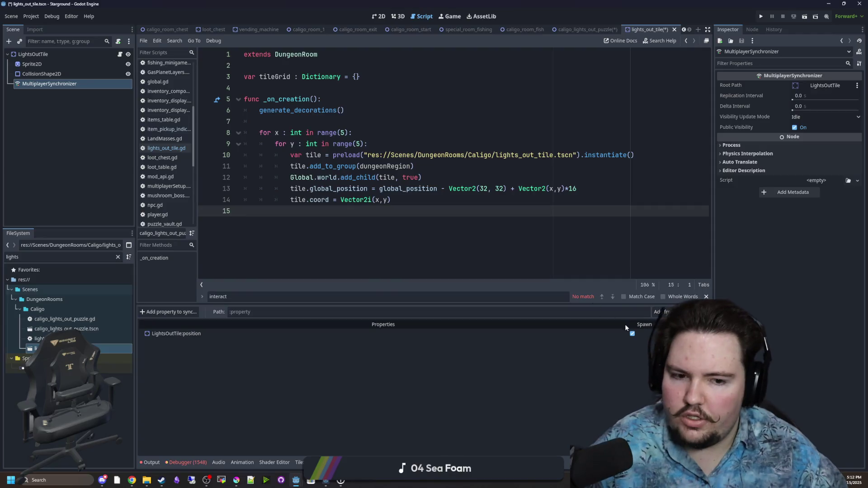
key(ctrl+s)
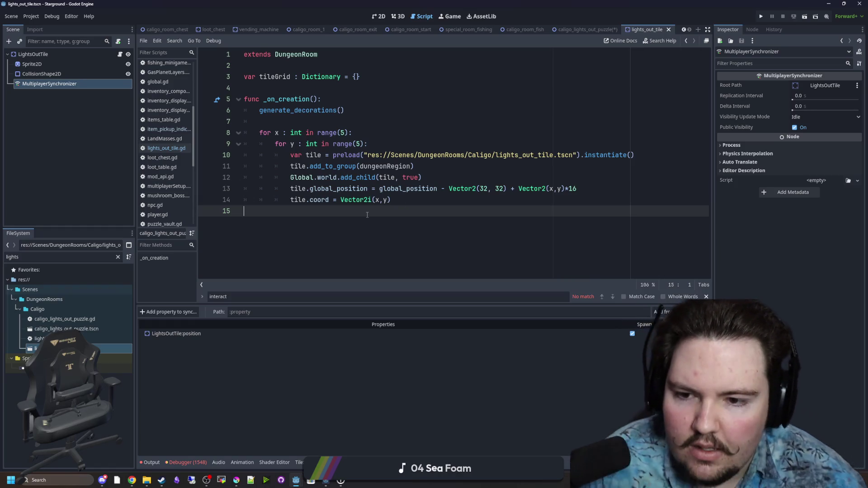
click(167, 312)
double_click(409, 147)
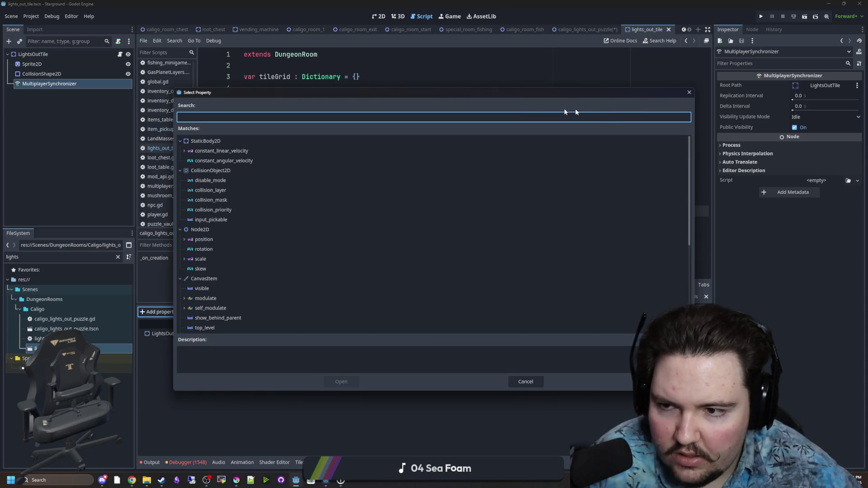
click(689, 92)
click(120, 54)
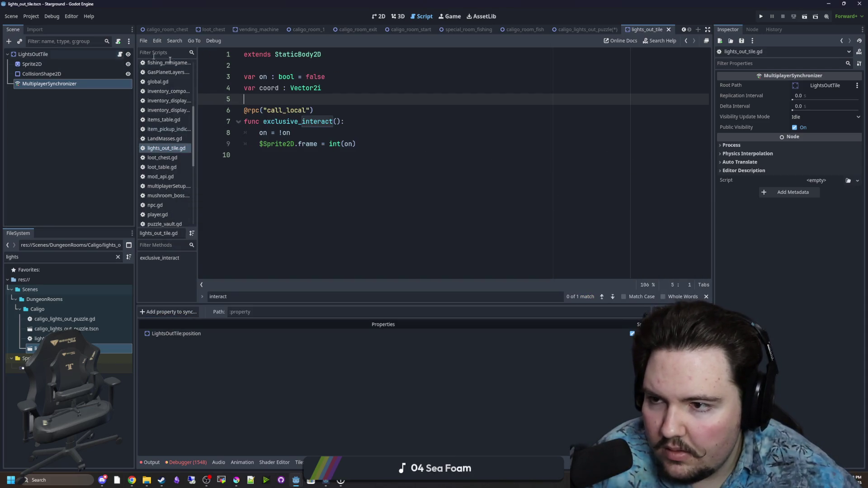
click(247, 88)
text(@expo)
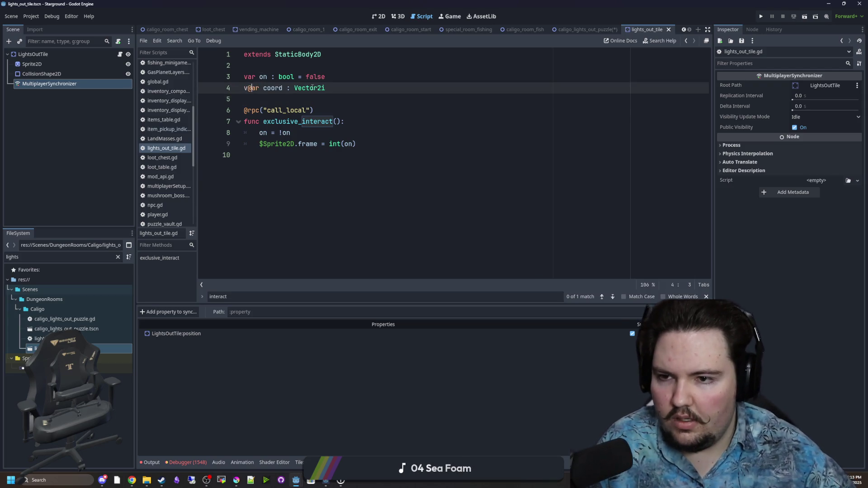
text(rt)
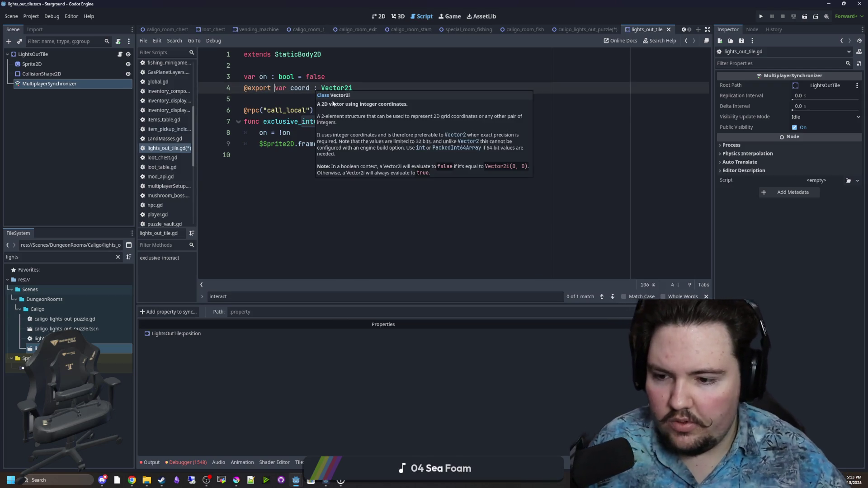
click(267, 187)
key(ctrl+s)
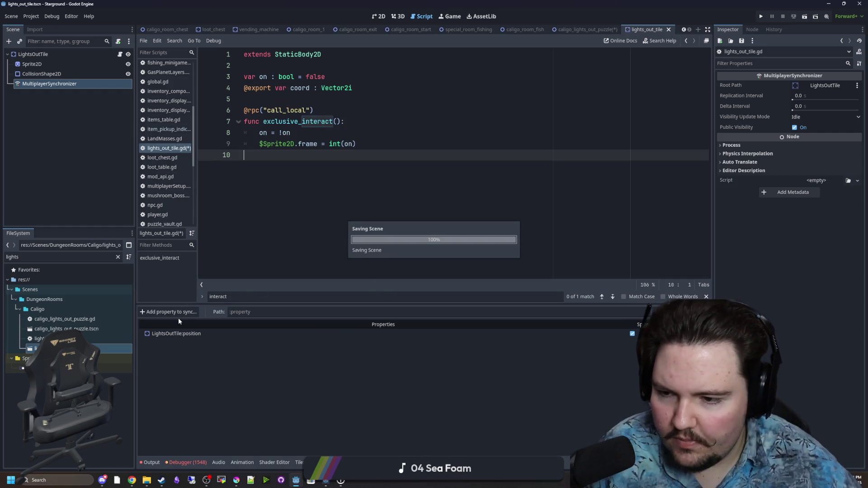
Add LightsOutTile:coord to the synchronizer, save, and open caligo_lights_out_puzzle.gd
click(183, 316)
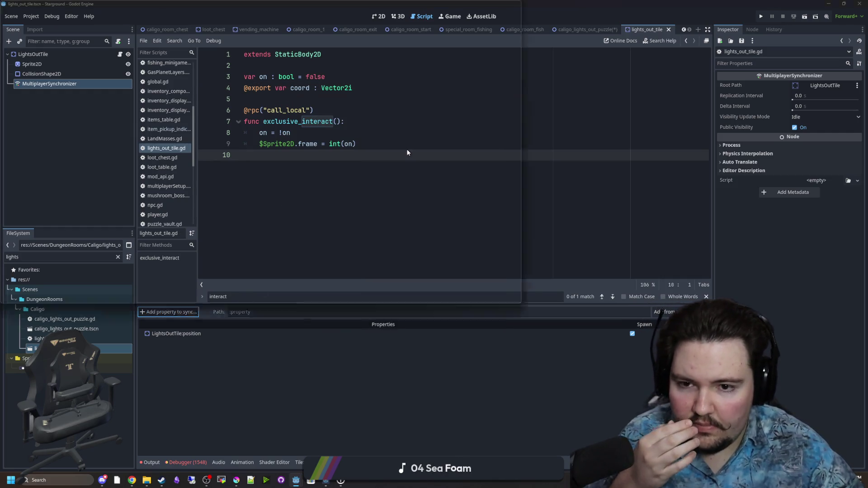
double_click(216, 151)
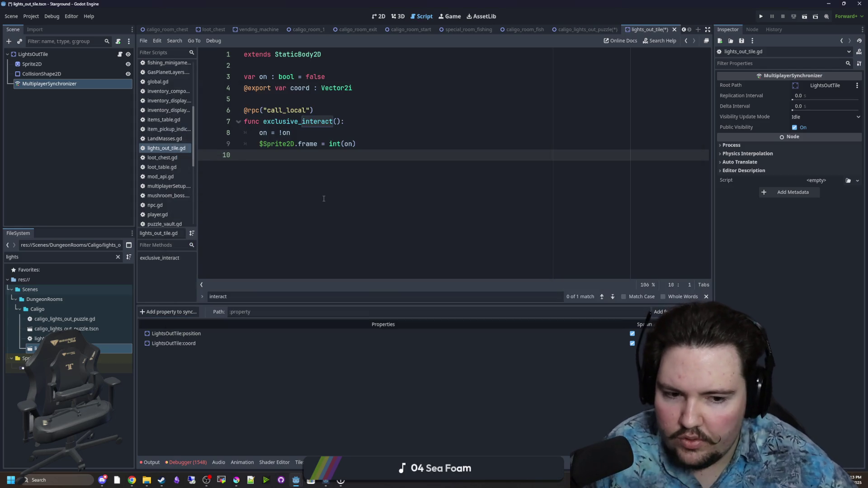
key(ctrl+s)
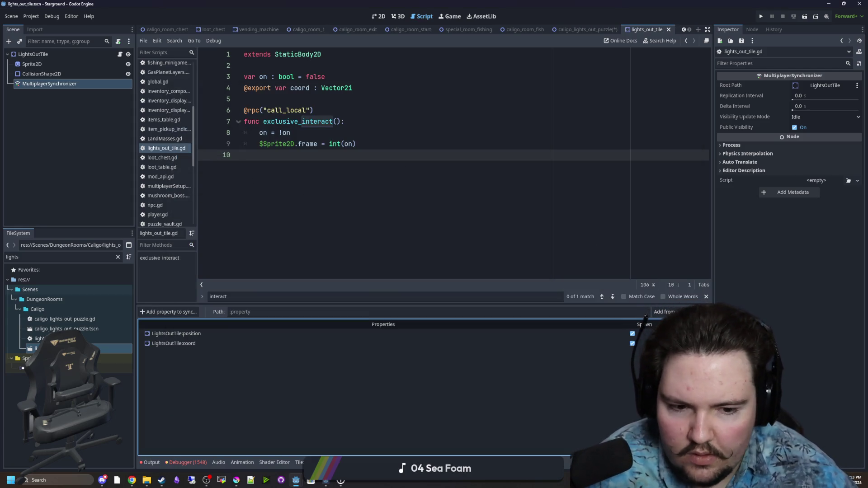
click(362, 165)
key(ctrl+s)
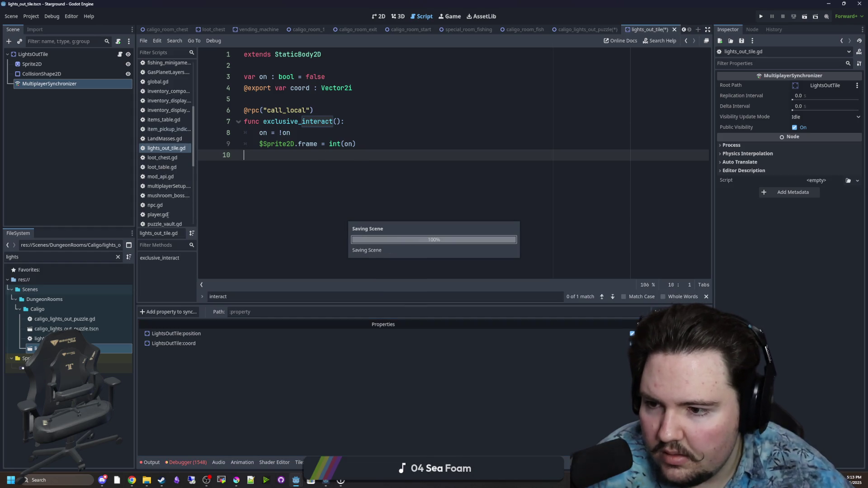
double_click(90, 321)
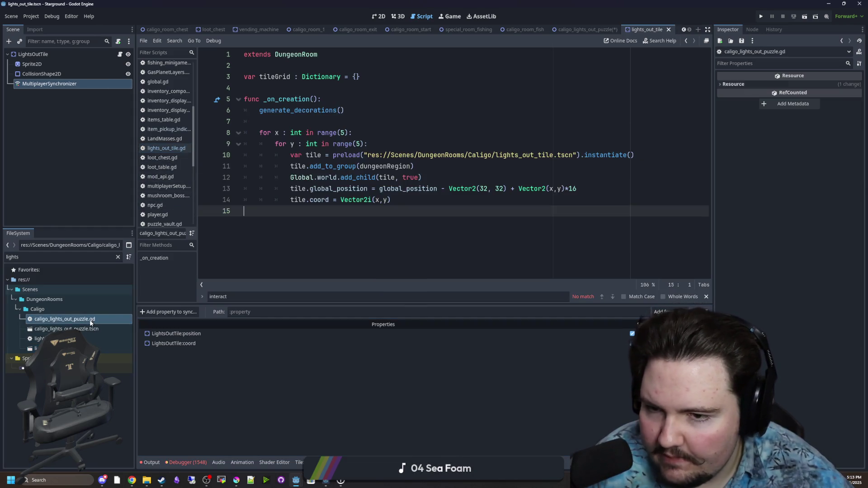
Move Global.world.add_child(tile, true) below the tile.coord line and save
drag(290, 177, 422, 177)
key(BackSpace)
click(428, 198)
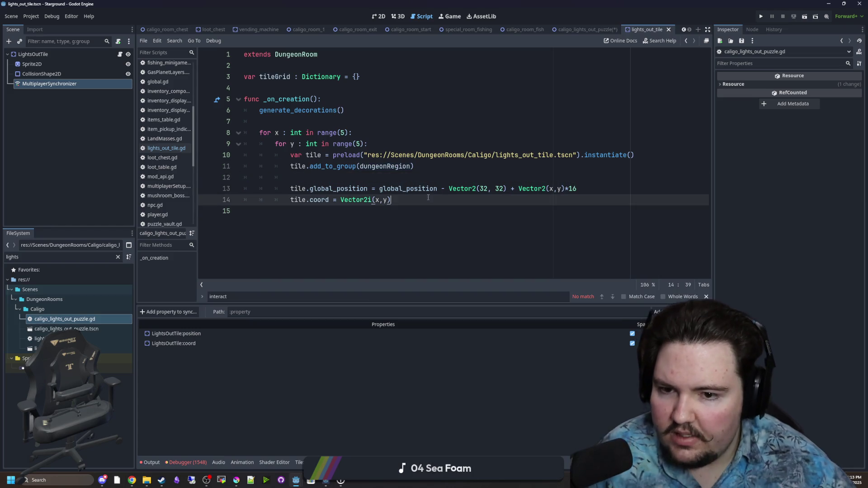
key(Return)
key(ctrl+v)
click(432, 177)
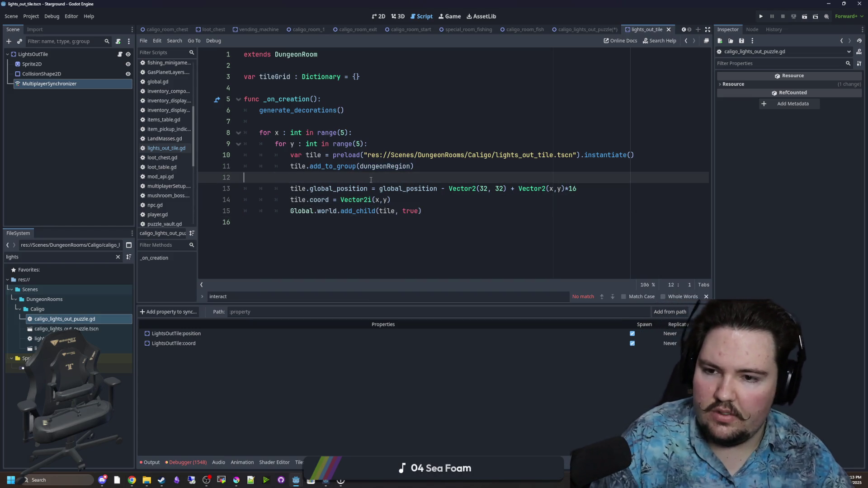
key(BackSpace)
key(ctrl+s)
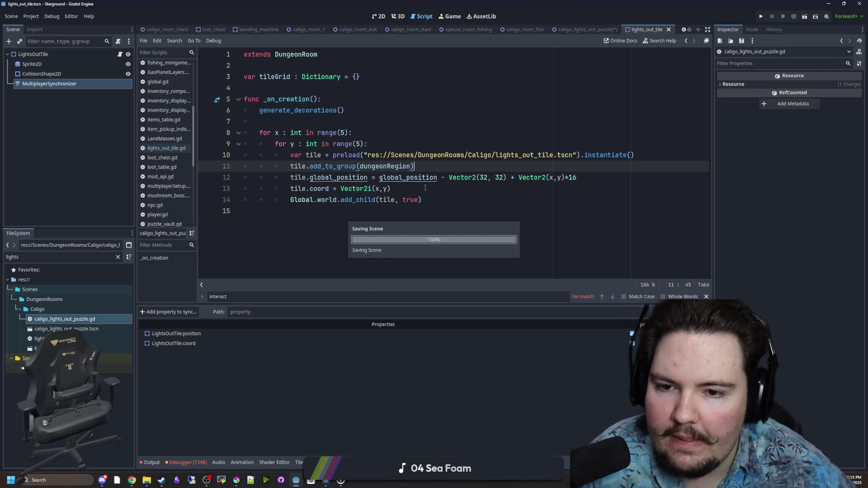
Add tile.owner = self on a new line after add_to_group and save
key(Up)
key(Up)
key(Up)
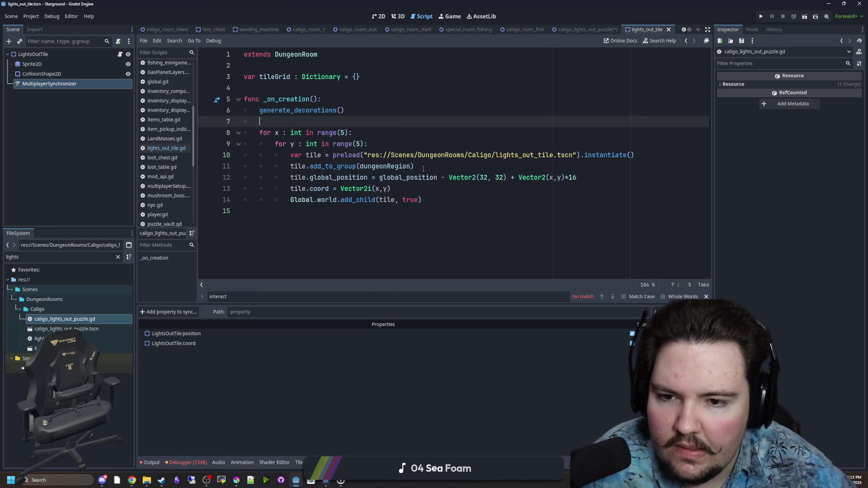
click(423, 167)
drag(413, 167, 290, 166)
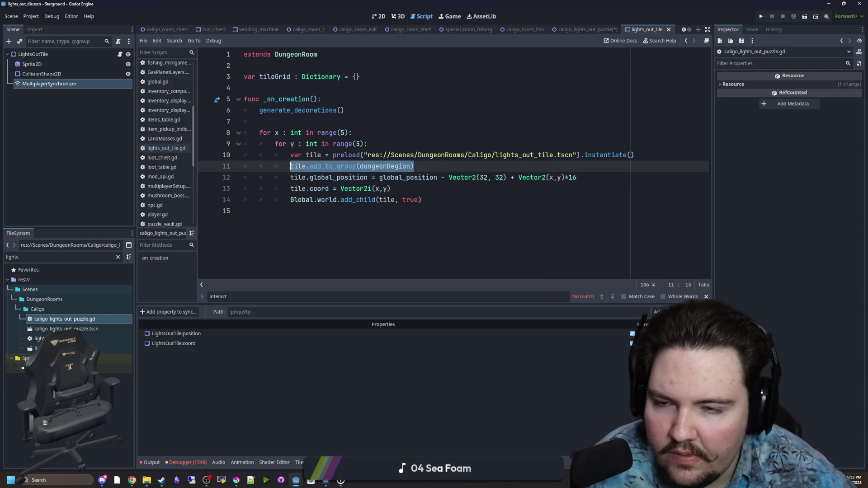
click(425, 171)
key(Return)
text(tile.)
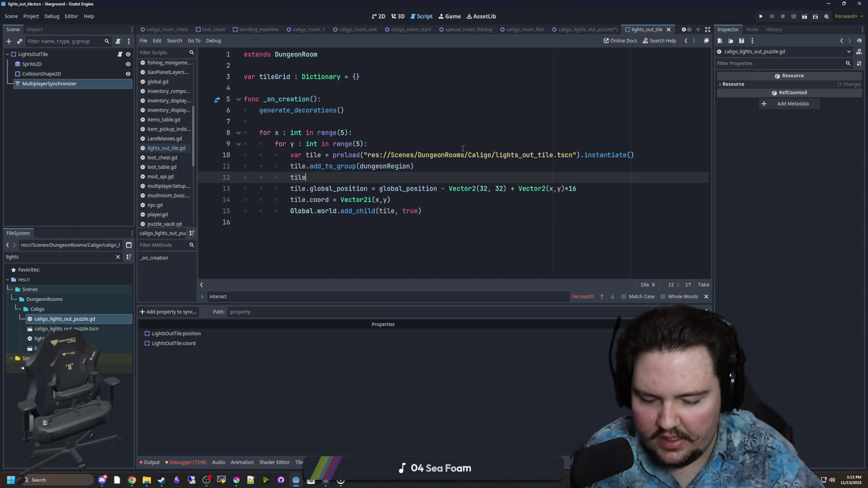
text(owner = self)
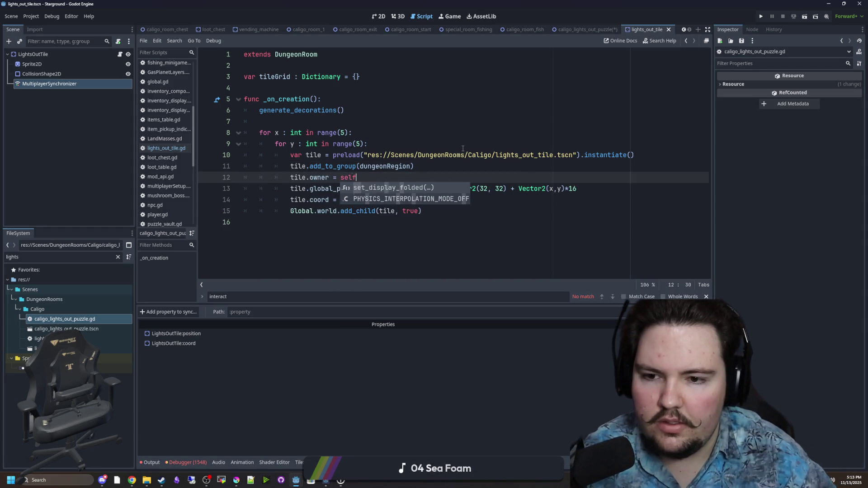
click(462, 148)
click(419, 177)
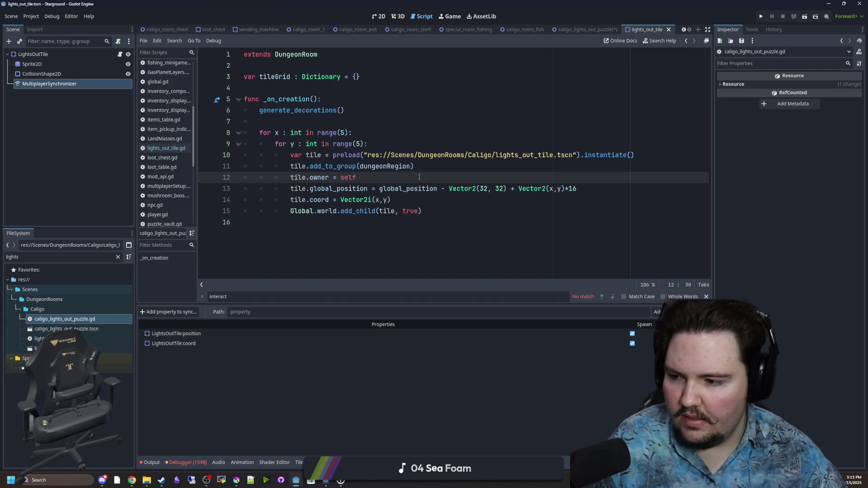
key(ctrl+s)
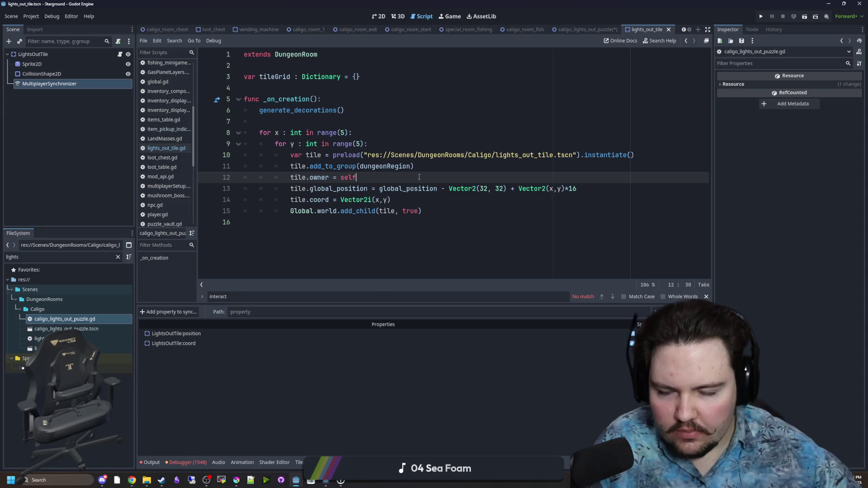
Save the puzzle script again and return to lights_out_tile.gd
click(439, 209)
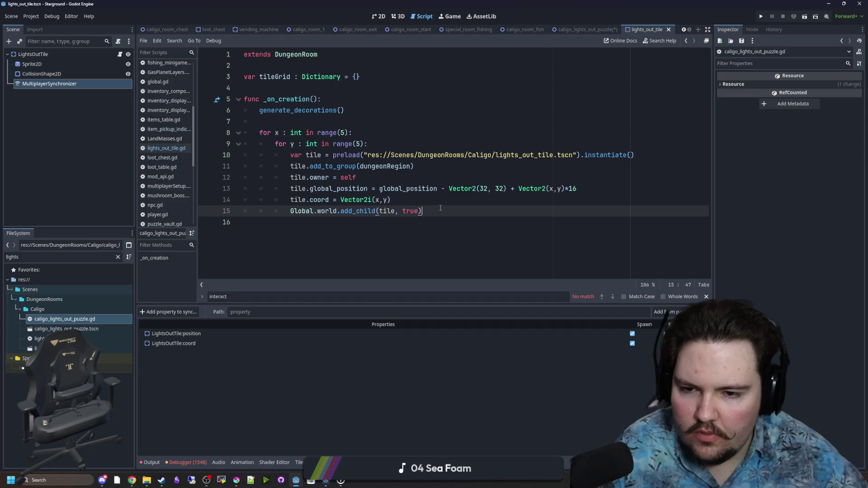
key(ctrl+s)
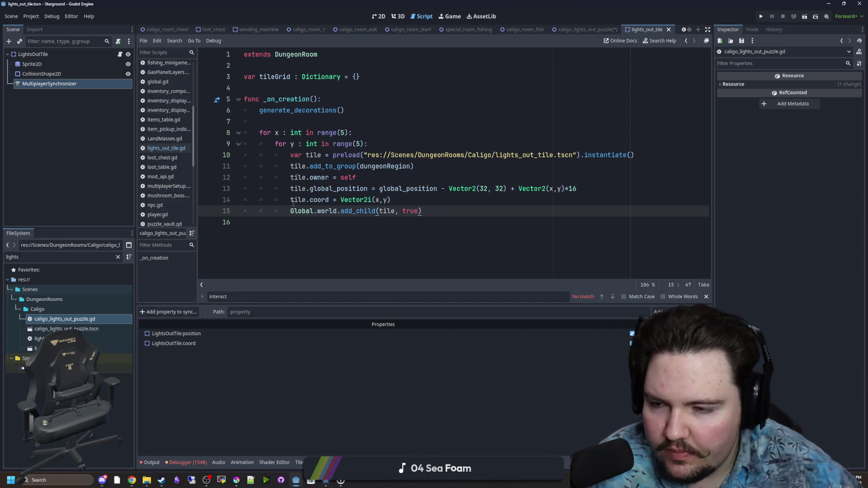
click(161, 147)
key(ctrl+s)
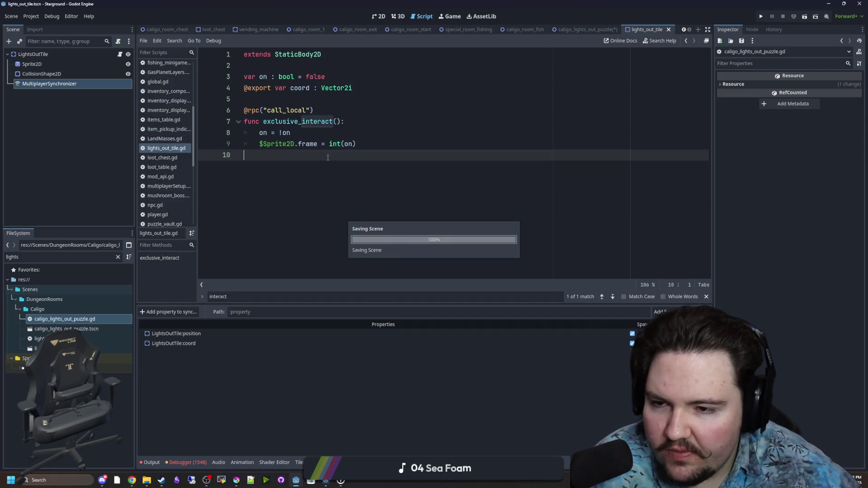
Begin a 'for i in dirs:' loop inside exclusive_interact()
key(Tab)
click(377, 118)
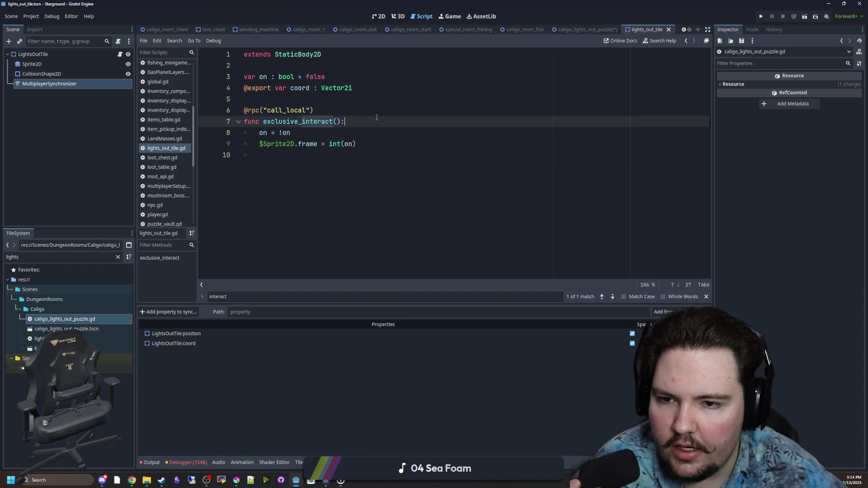
key(Down)
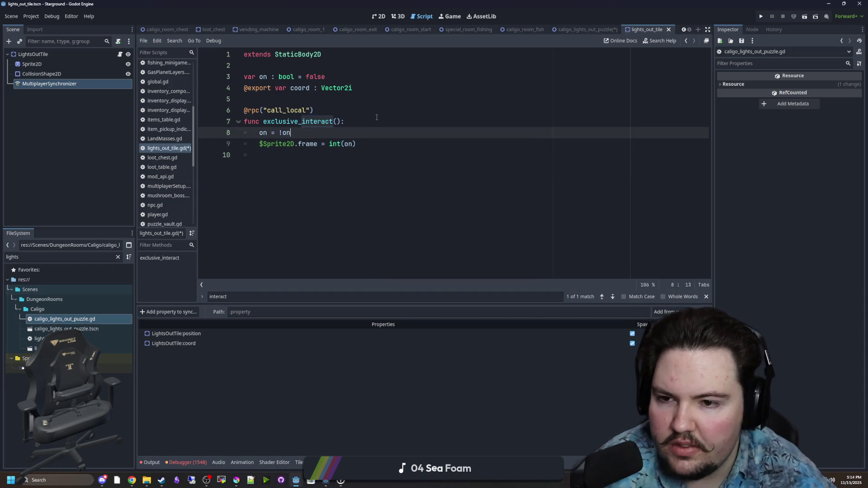
click(305, 152)
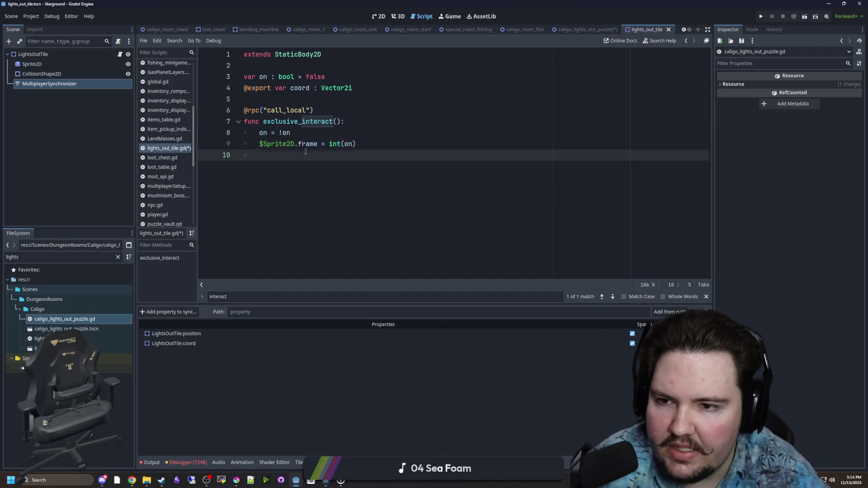
key(Return)
key(Return)
key(Up)
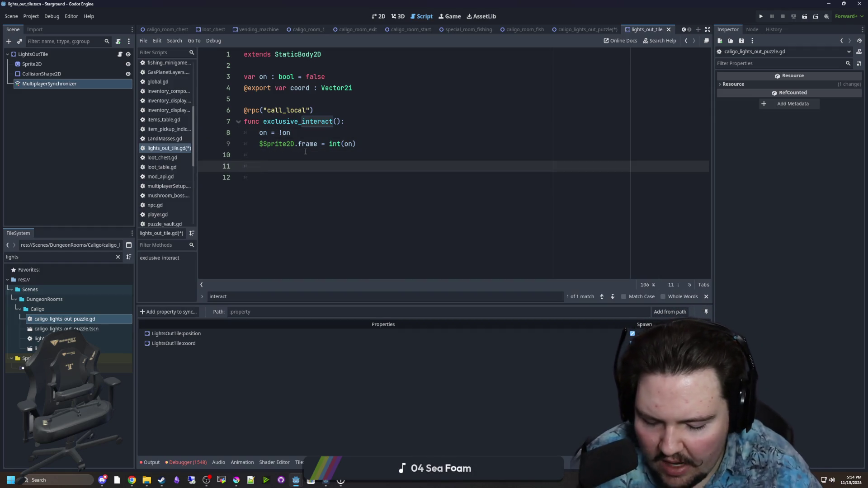
text(for i in )
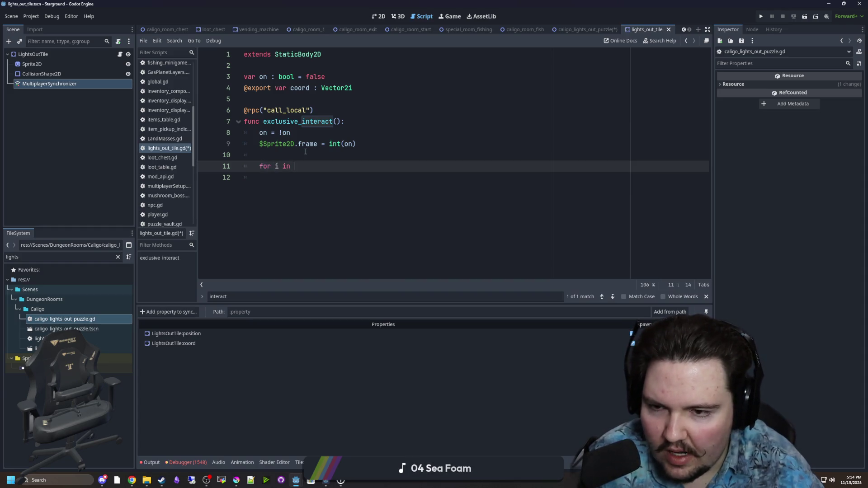
text(dirs:)
key(Return)
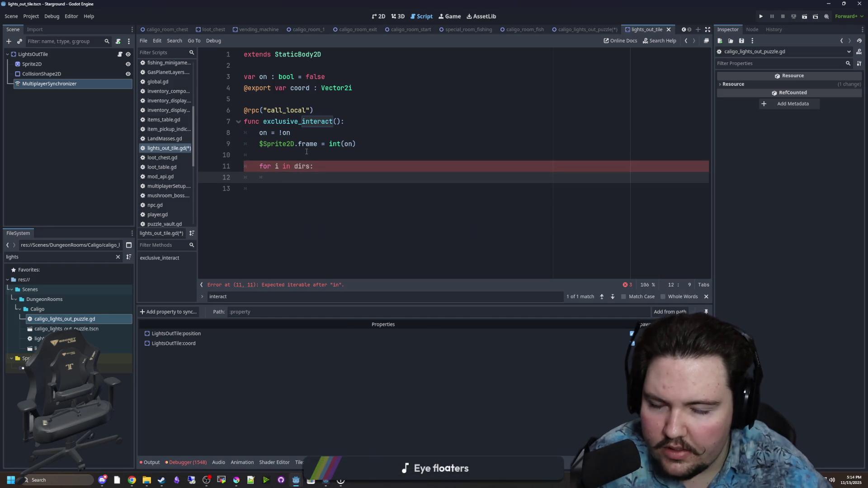
Declare a multi-line var dirs array below coord with first entry Vector2i(-1, 0)
click(275, 100)
key(Return)
key(Return)
key(Up)
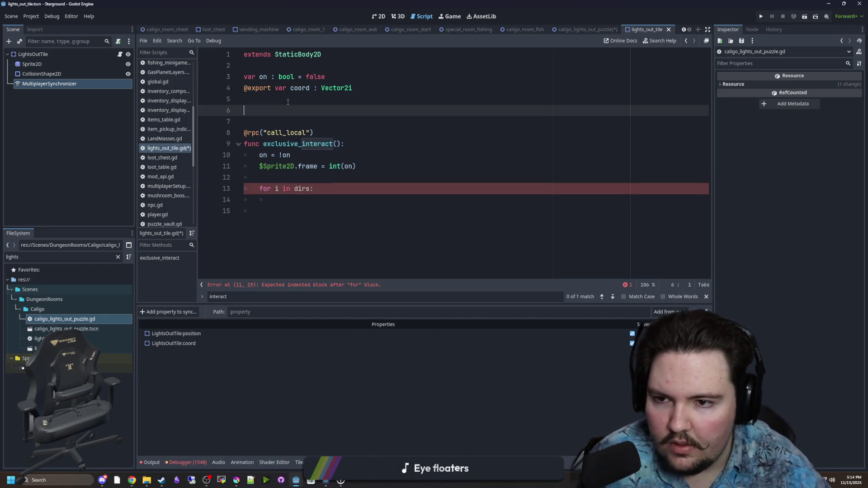
text(var dirs = [)
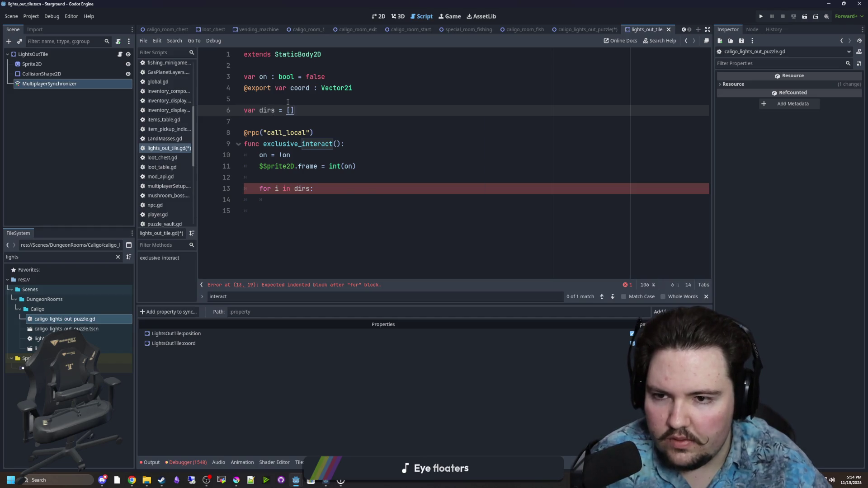
key(Return)
key(Return)
text(])
key(Up)
text(Vector2I)
key(Return)
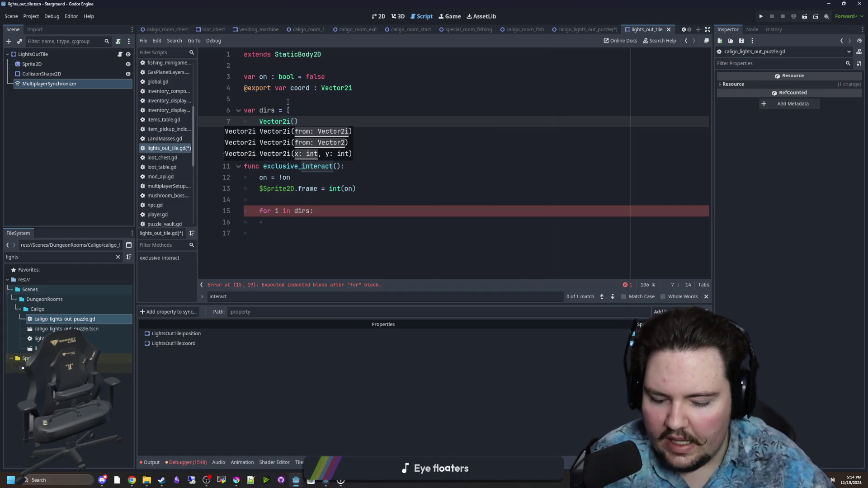
text(-1, 0)
Duplicate the Vector2i(-1, 0) entry into three more lines with a separating comma
click(289, 136)
mouse_move(317, 121)
mouse_down()
mouse_move(272, 111)
mouse_move(259, 122)
mouse_up()
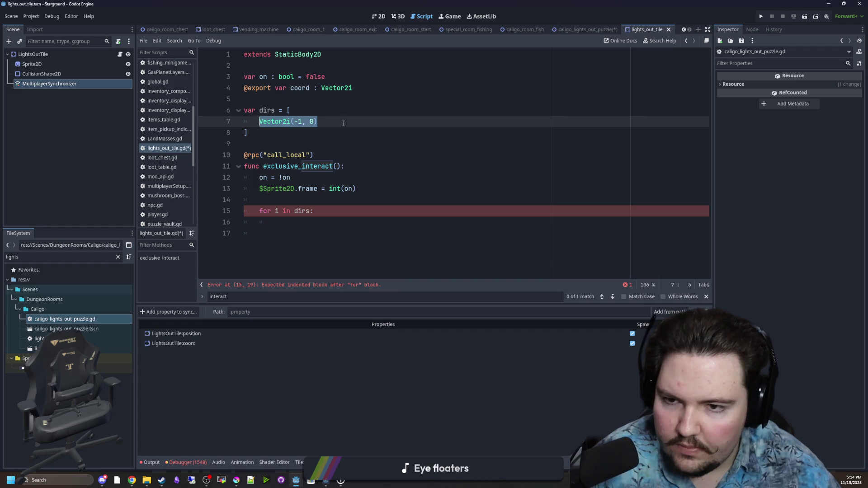
key(ctrl+c)
key(Right)
text(,)
key(Return)
key(ctrl+v)
key(ctrl+shift+d)
key(ctrl+shift+d)
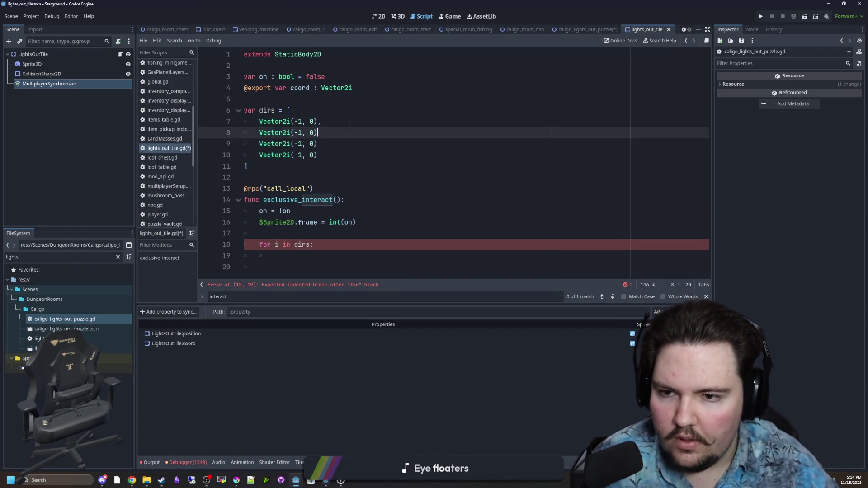
Edit the copies to Vector2i(1, 0), Vector2i(0, -1) and Vector2i(0, 1), adding commas
key(Left)
key(Left)
key(Left)
key(BackSpace)
key(BackSpace)
text(1)
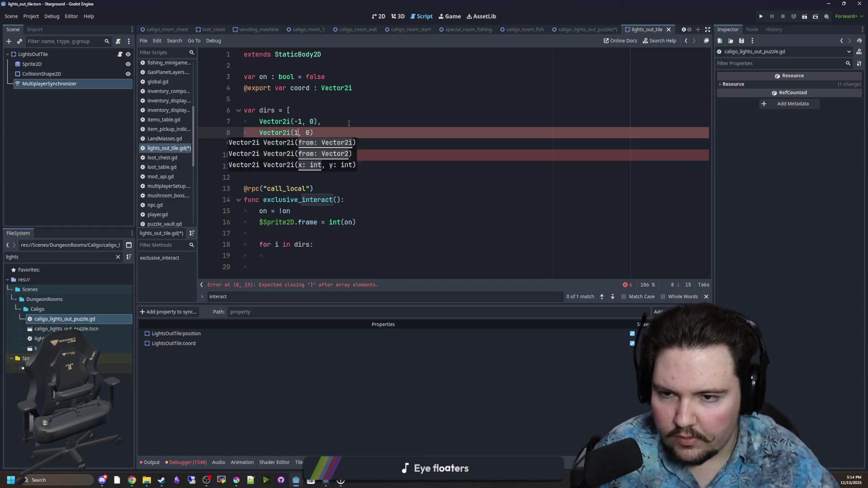
key(Down)
key(Right)
key(BackSpace)
key(BackSpace)
text(0)
key(Right)
key(Right)
key(BackSpace)
text(-1)
key(Down)
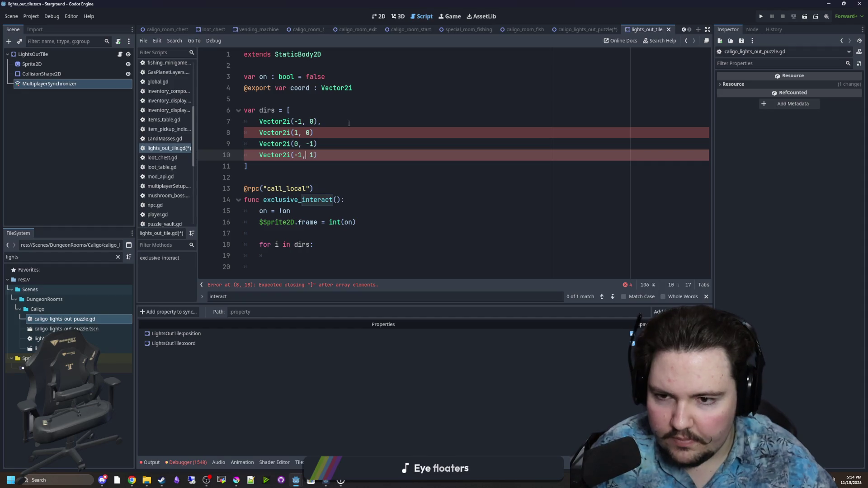
key(BackSpace)
key(BackSpace)
text(0)
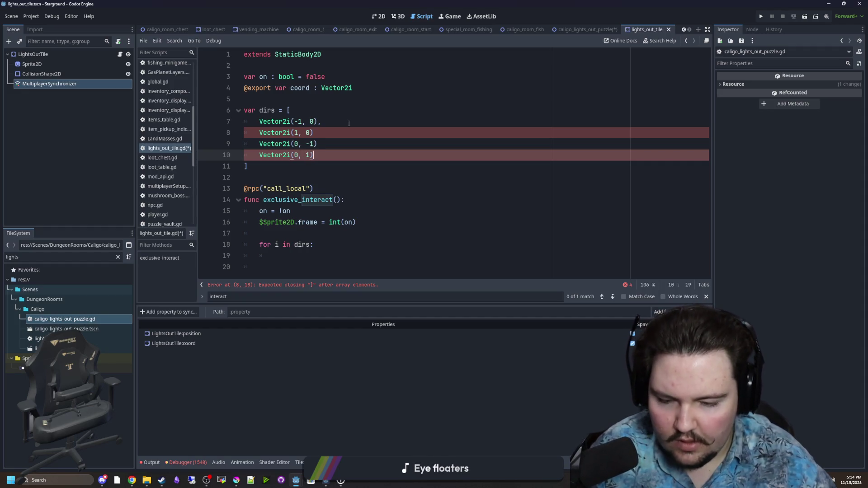
key(Left)
text(,)
key(Up)
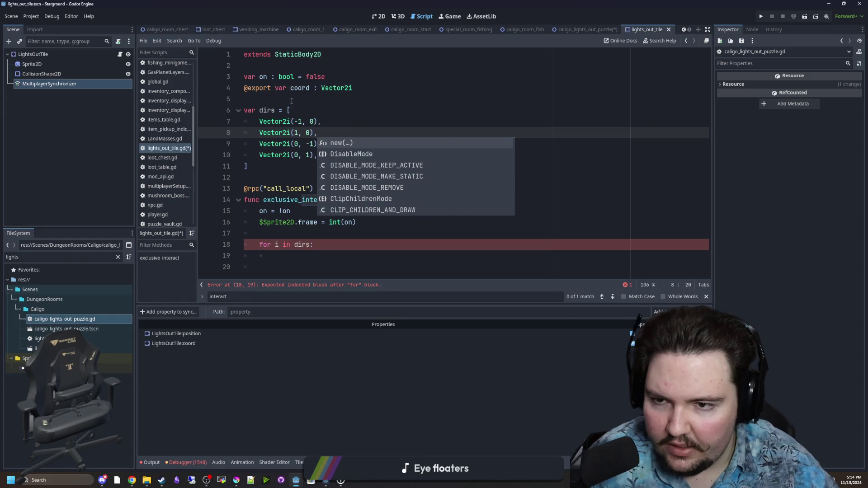
double_click(265, 110)
Write if owner.coords.has(coord + i) in the for loop body
click(292, 256)
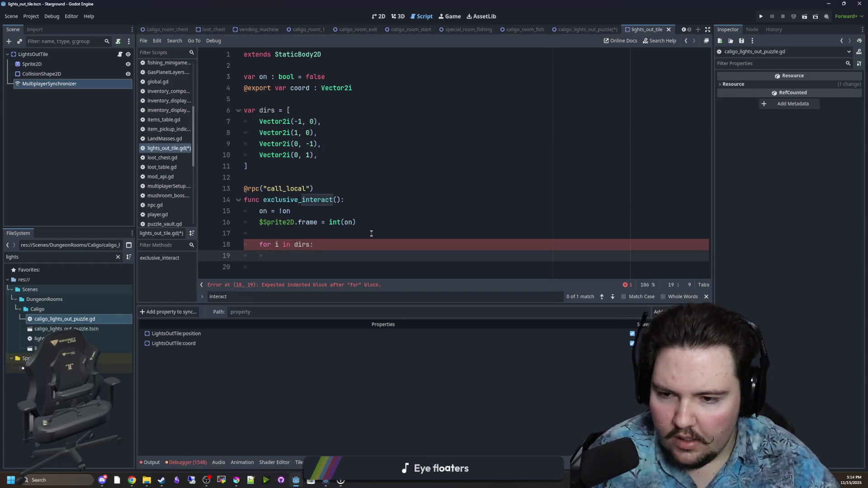
text(if )
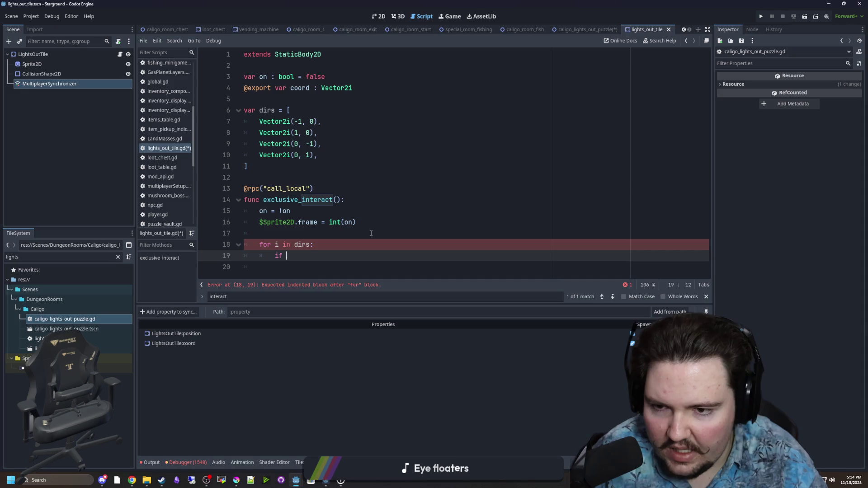
text(coord + )
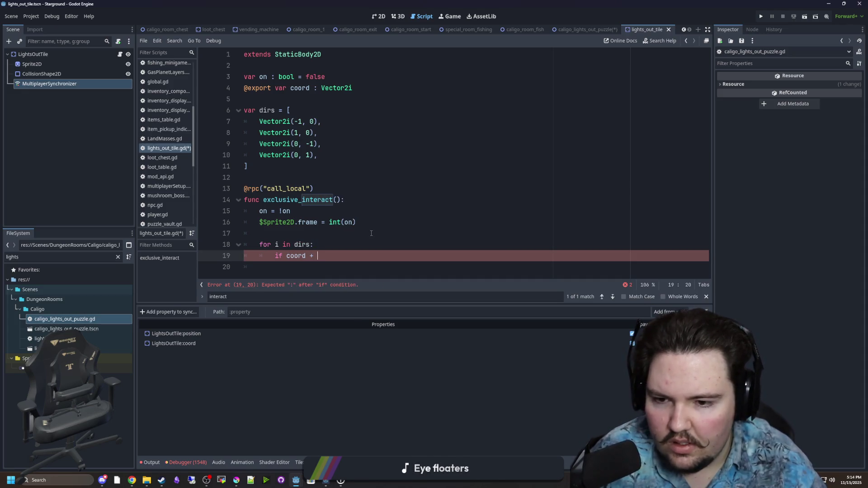
text(u)
key(BackSpace)
text(if )
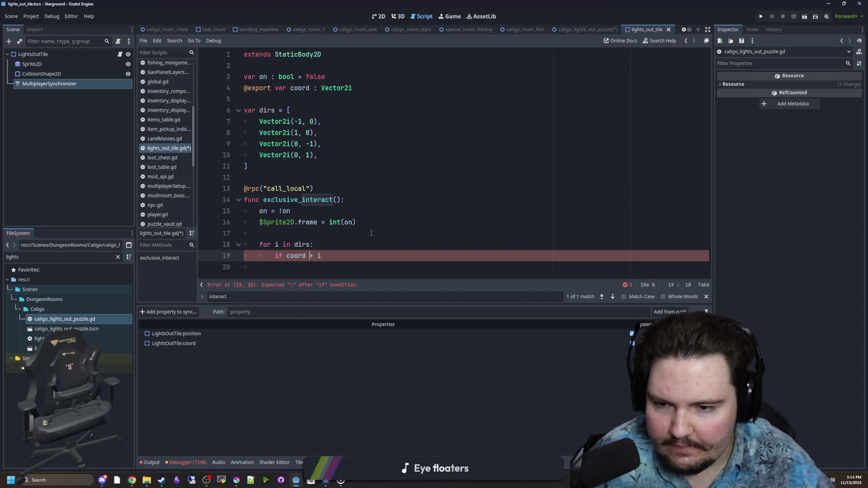
text(owner.coord)
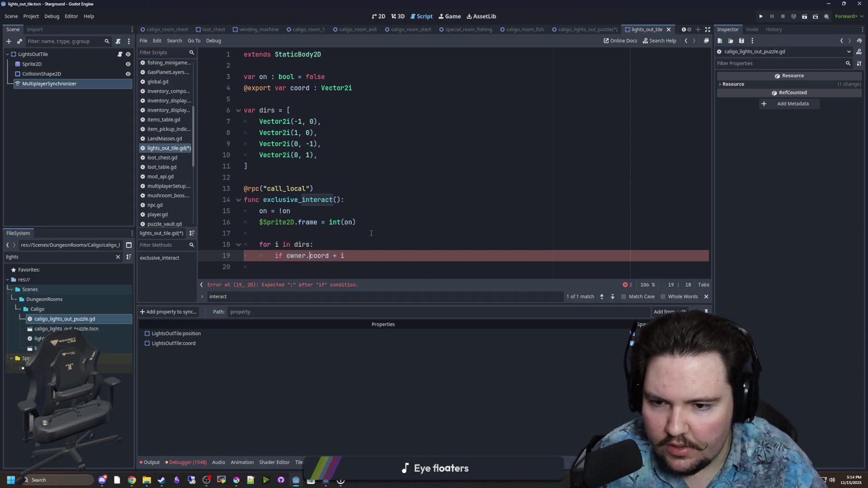
text(s.has(coord)
click(410, 249)
click(405, 256)
text())
Move the lookup to its own line as owner.coords.get(coord + i), then open caligo_lights_out_puzzle.gd
drag(391, 256, 279, 256)
key(ctrl+x)
click(330, 243)
key(Return)
key(ctrl+v)
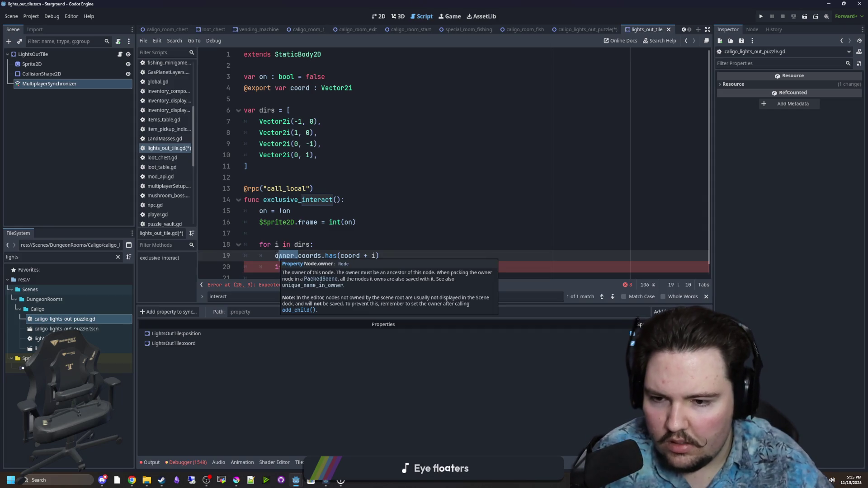
double_click(330, 255)
text(get)
click(346, 244)
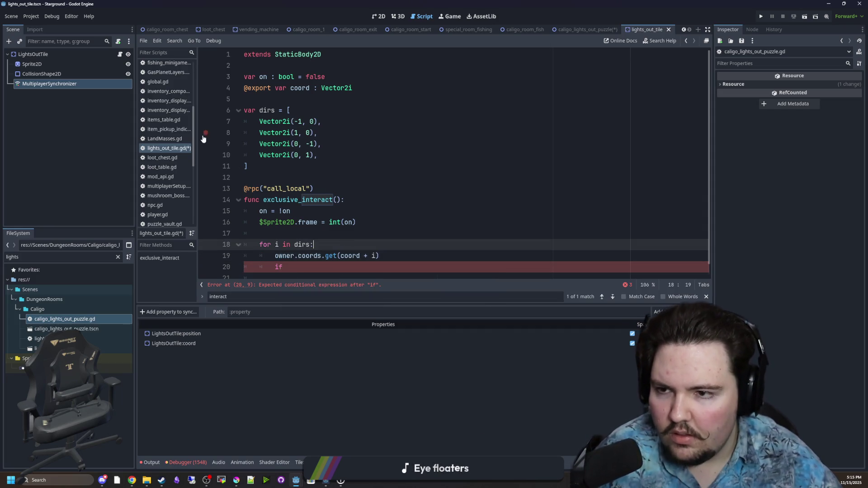
click(328, 239)
scroll(327, 239, down, 1)
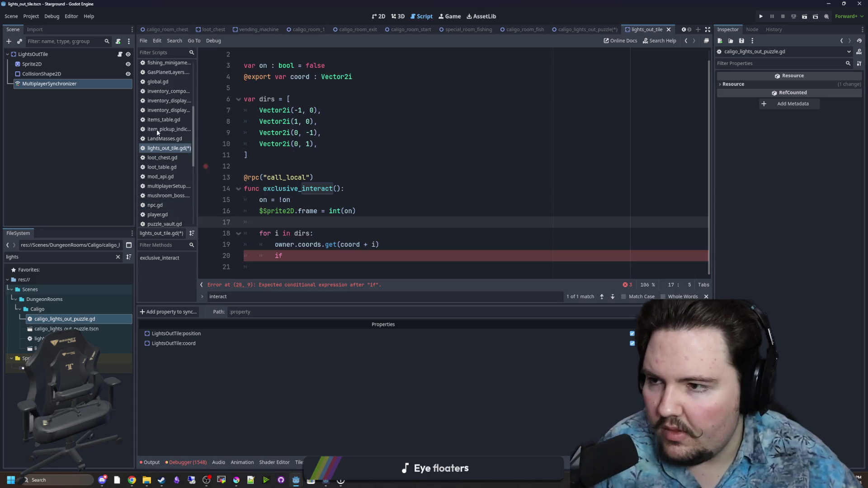
double_click(96, 319)
double_click(277, 78)
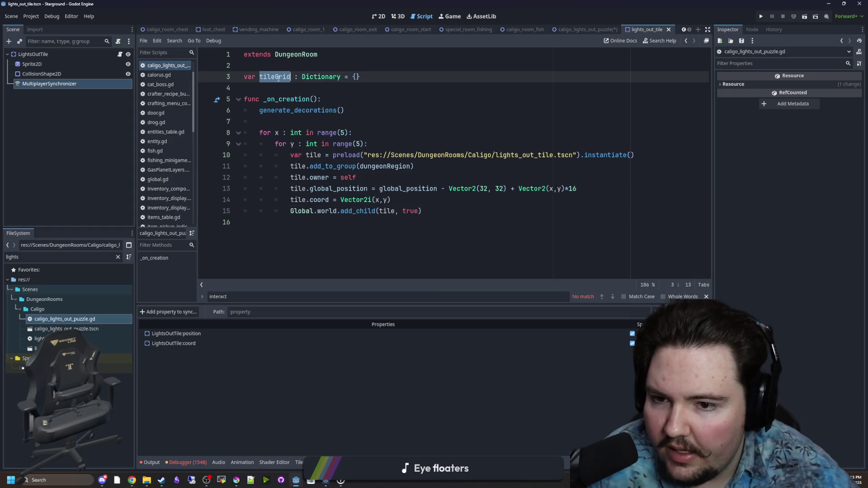
Add tileGrid[Vector2i(x,y)] = tile after the coord assignment, then reopen lights_out_tile.gd
click(432, 203)
key(Return)
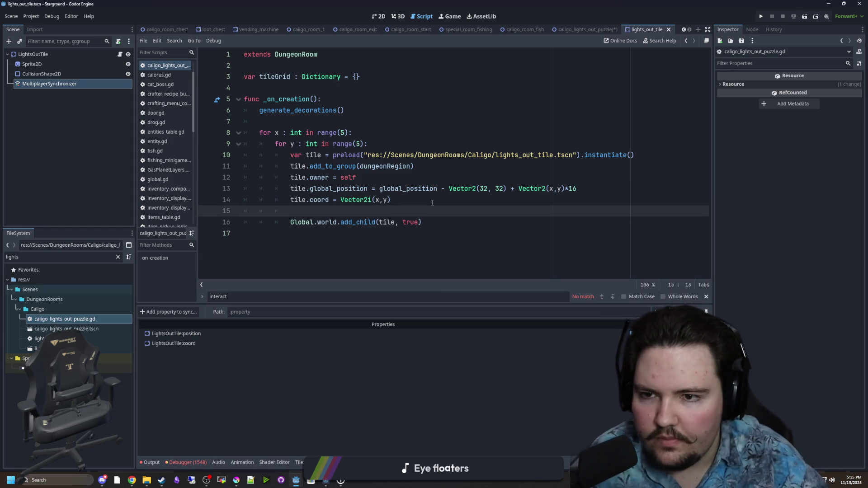
text(tileGrid.push_b)
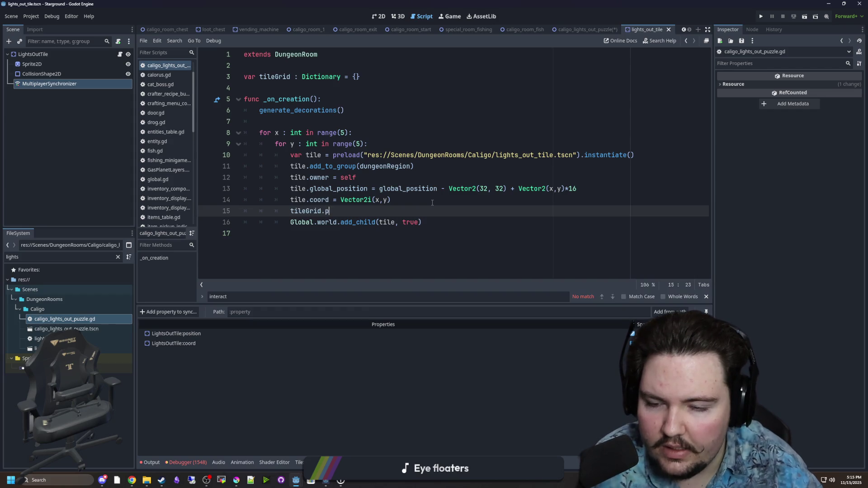
text(ack()
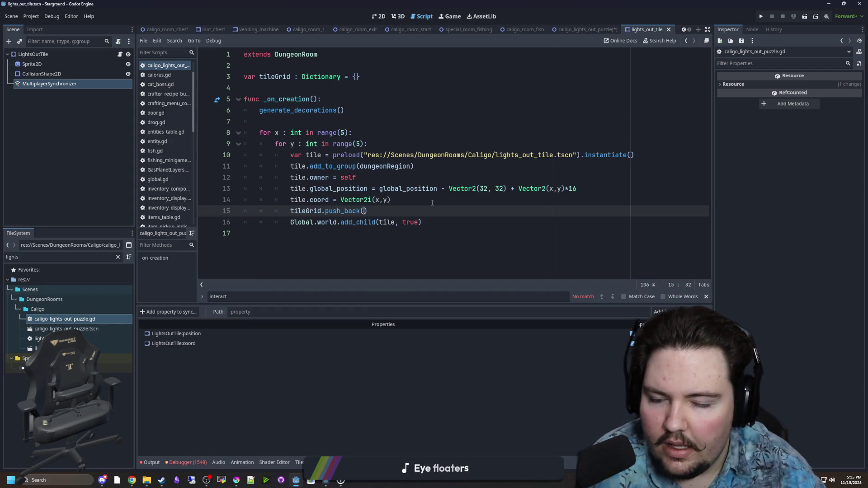
text(x)
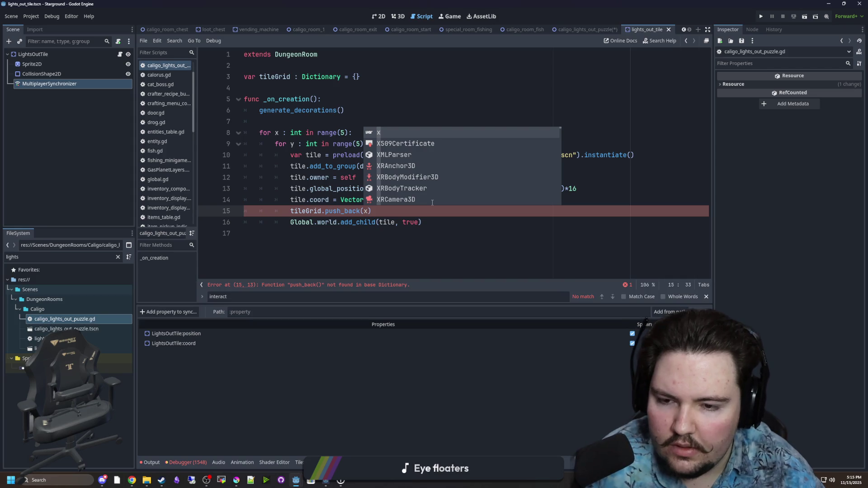
key(BackSpace)
text(V)
key(BackSpace)
key(BackSpace)
key(BackSpace)
key(BackSpace)
text([])
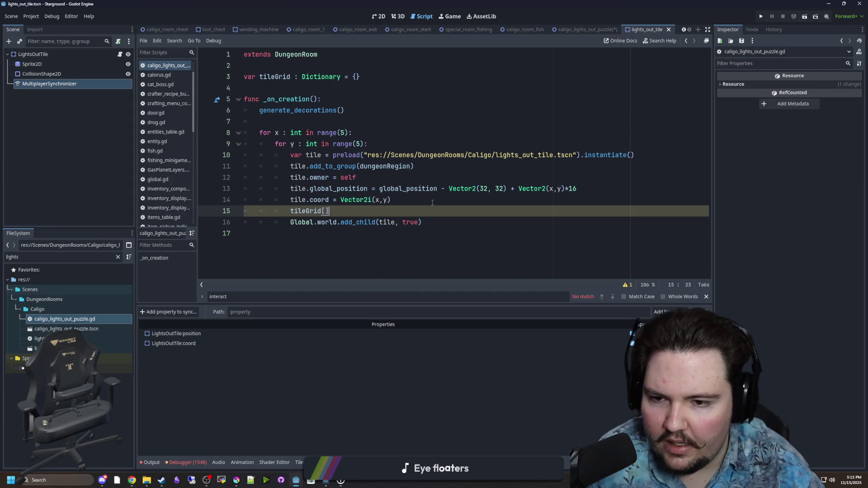
text(Vector2i()
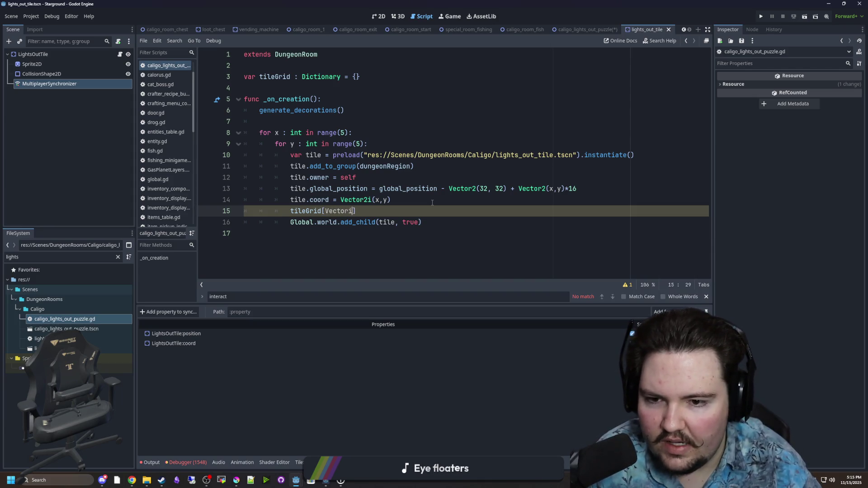
text(x,y)])
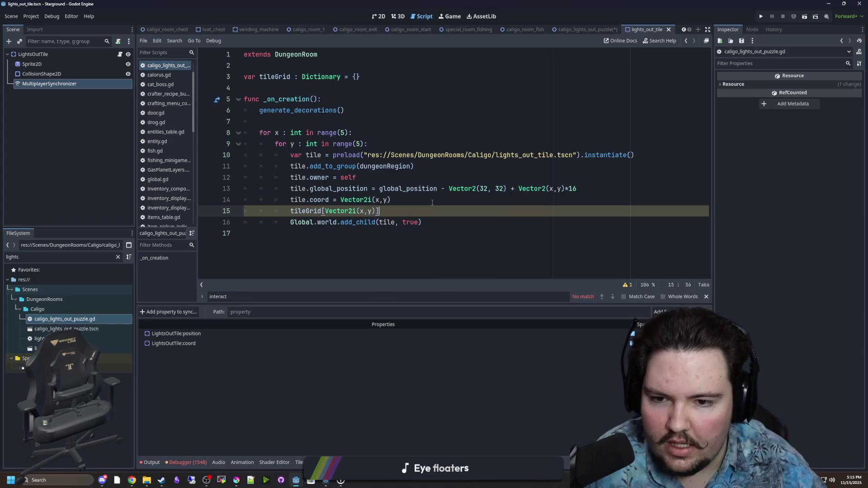
text(tile)
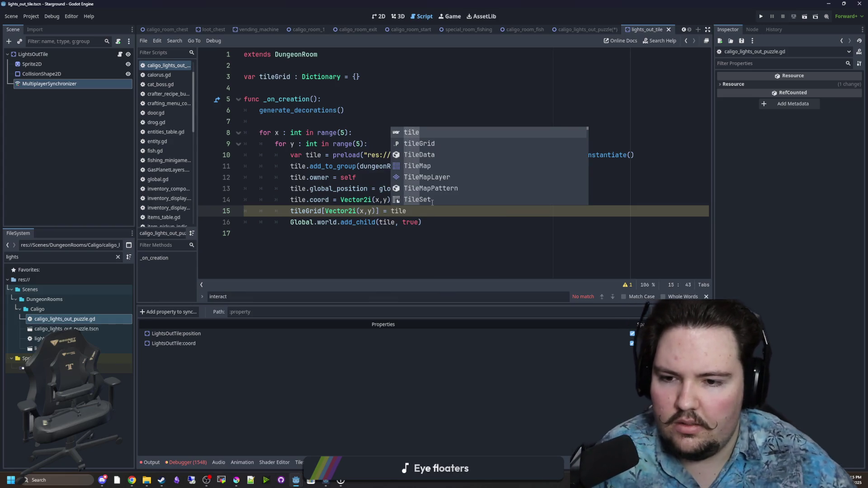
key(Escape)
double_click(303, 211)
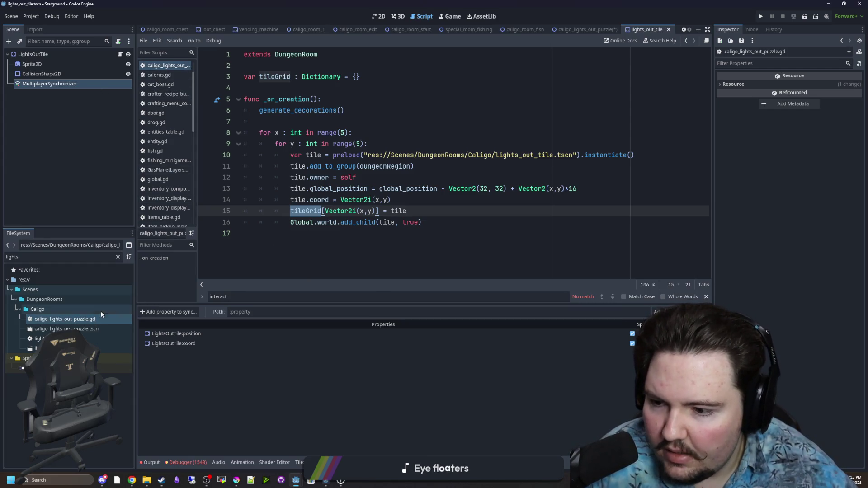
double_click(81, 339)
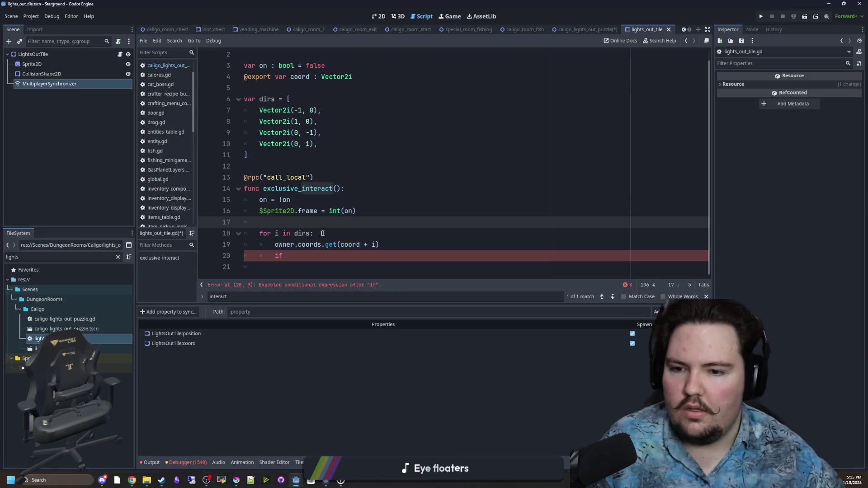
Change the lookup to var neighbor = owner.tileGrid.get(coord + i) and add if neighbor:
double_click(304, 244)
text(tileGrid)
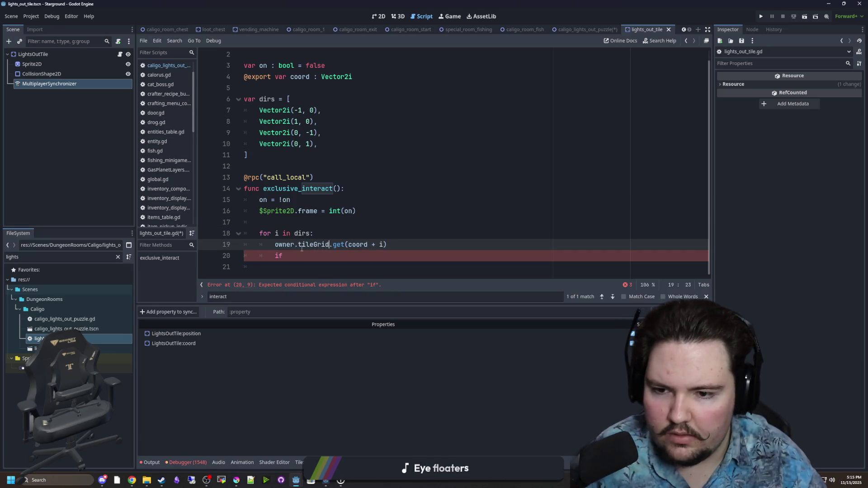
key(Up)
key(Up)
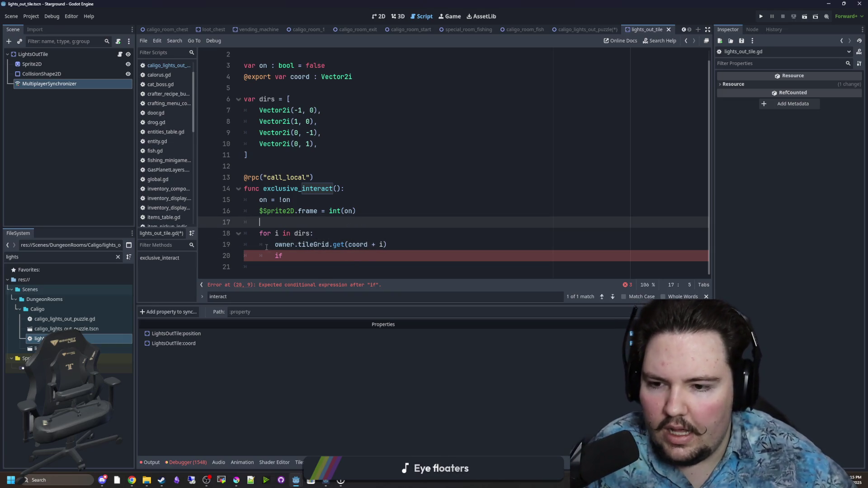
click(271, 244)
text(var neighbor =)
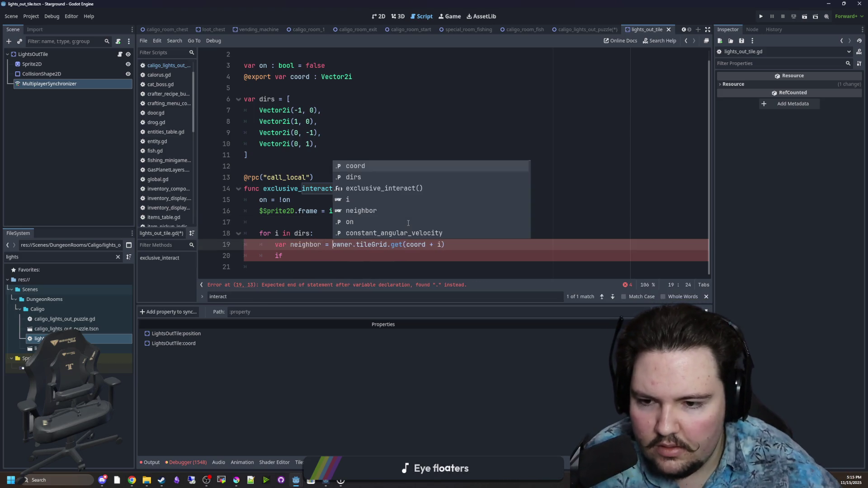
key(Down)
text(neighbor:)
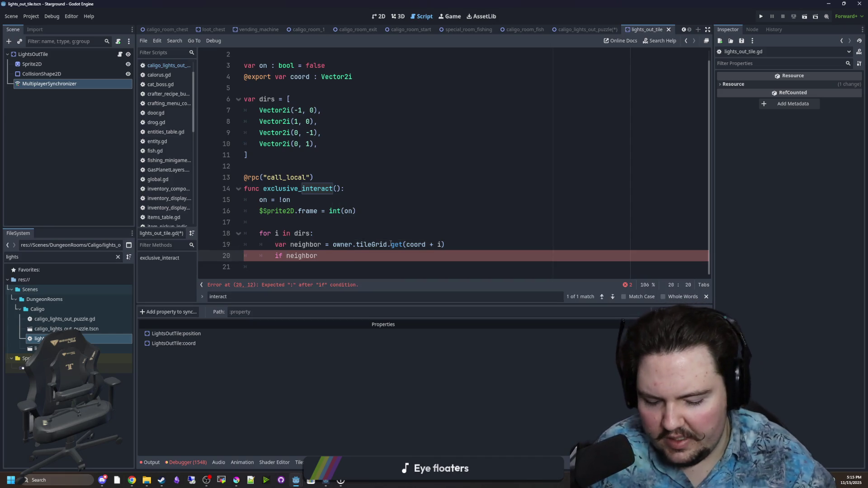
key(Return)
Write neighbor inside the if block and open a new line below for the next function
right_click(391, 245)
click(290, 256)
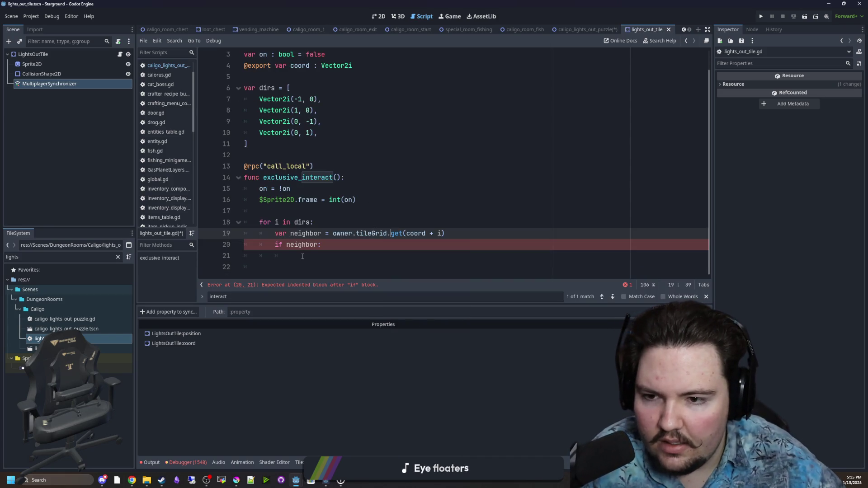
click(289, 257)
text(neighbor)
click(278, 267)
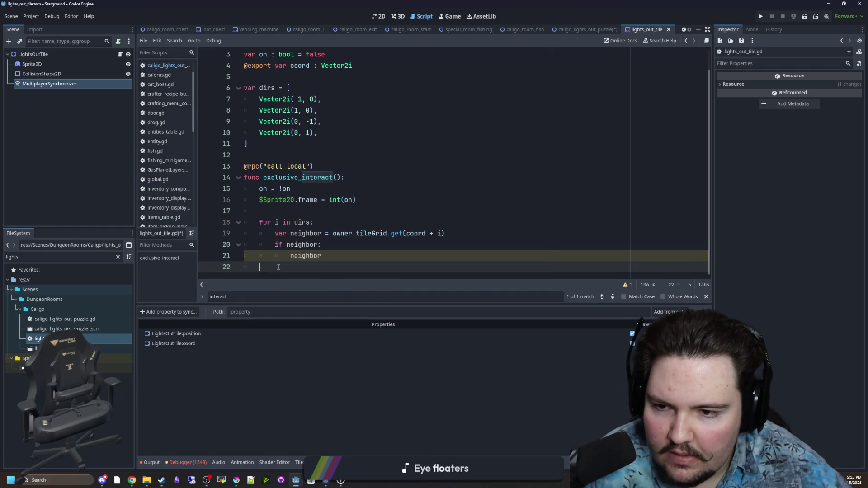
click(337, 254)
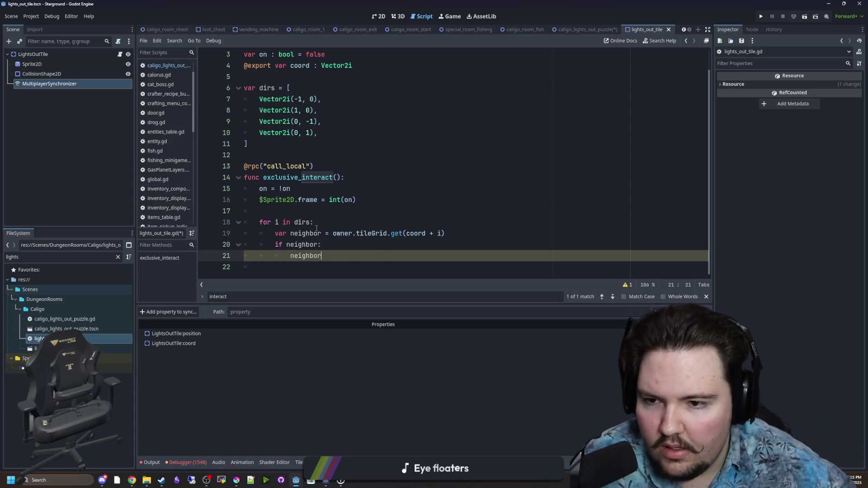
click(292, 266)
key(Return)
Create a new func toggle() and move the on-flip and sprite-frame lines into it
text(func toggle():)
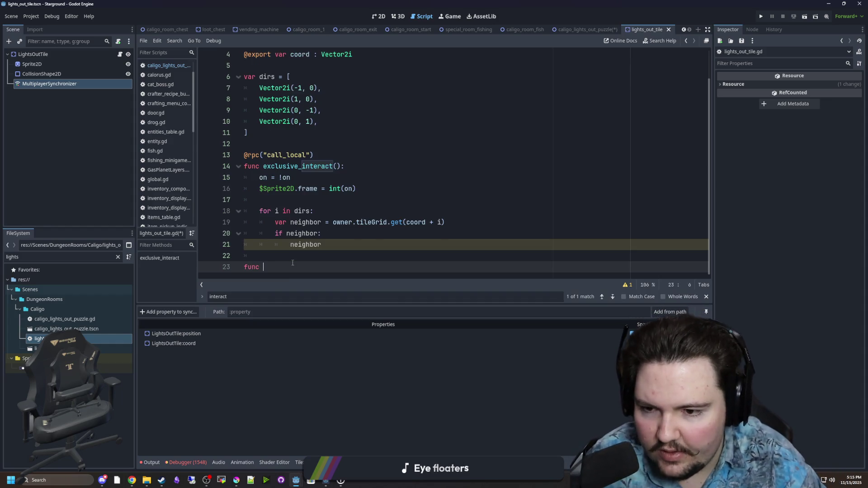
key(Return)
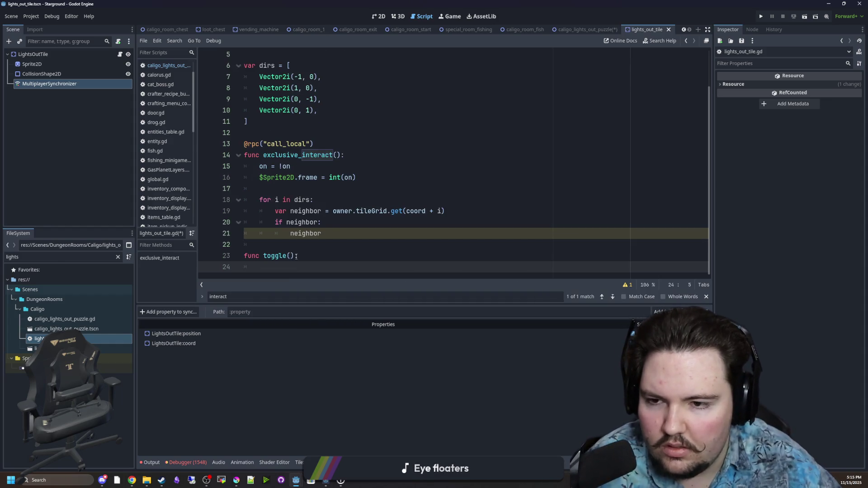
drag(335, 235, 246, 177)
drag(356, 178, 244, 165)
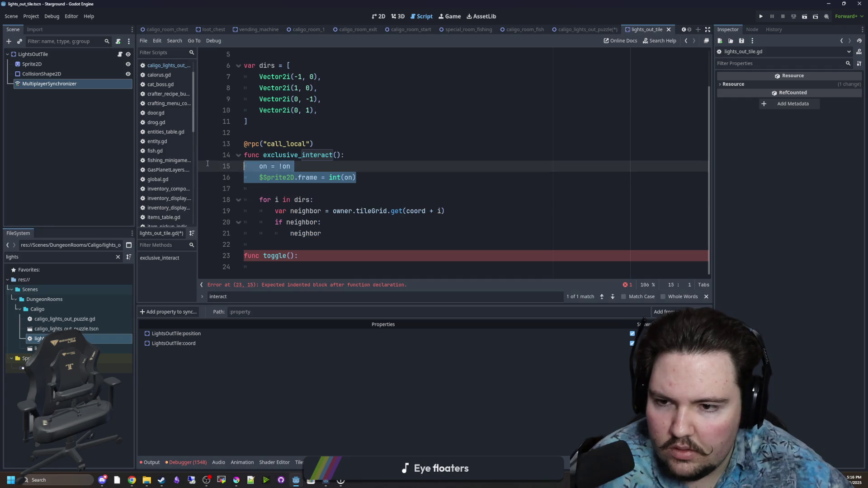
key(ctrl+x)
click(290, 252)
key(ctrl+v)
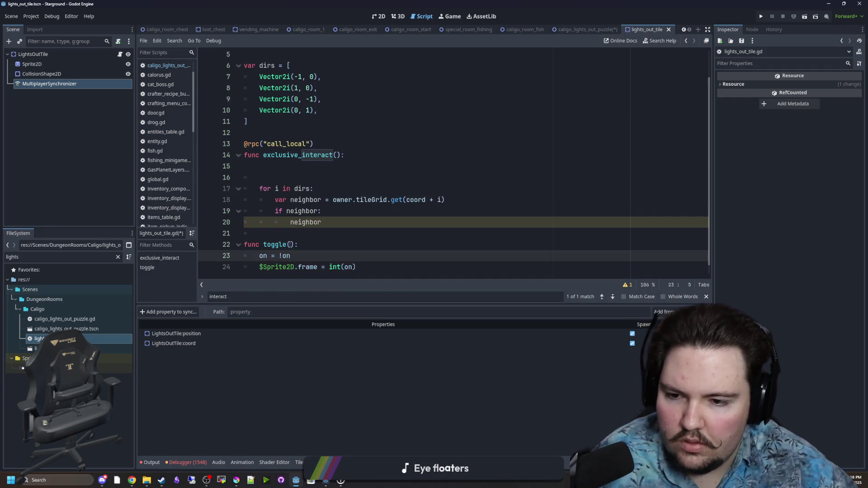
click(293, 233)
Call toggle() in exclusive_interact and neighbor.toggle() inside the neighbour loop
click(304, 165)
text(toggle())
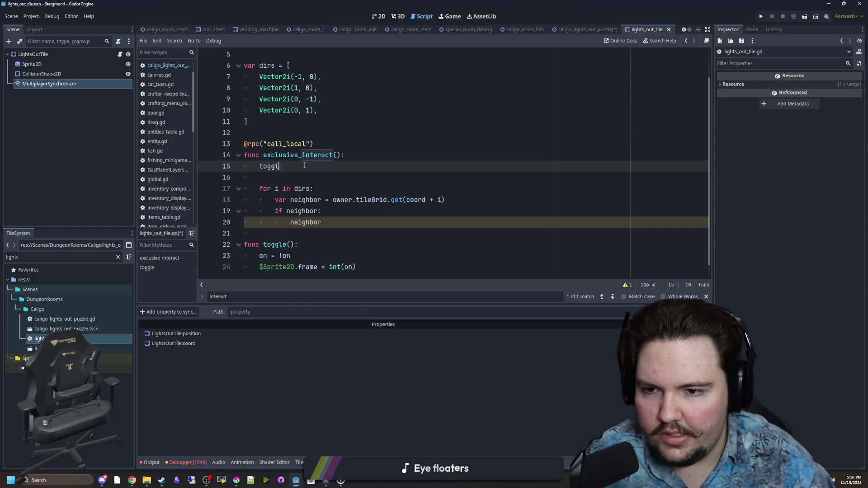
key(Delete)
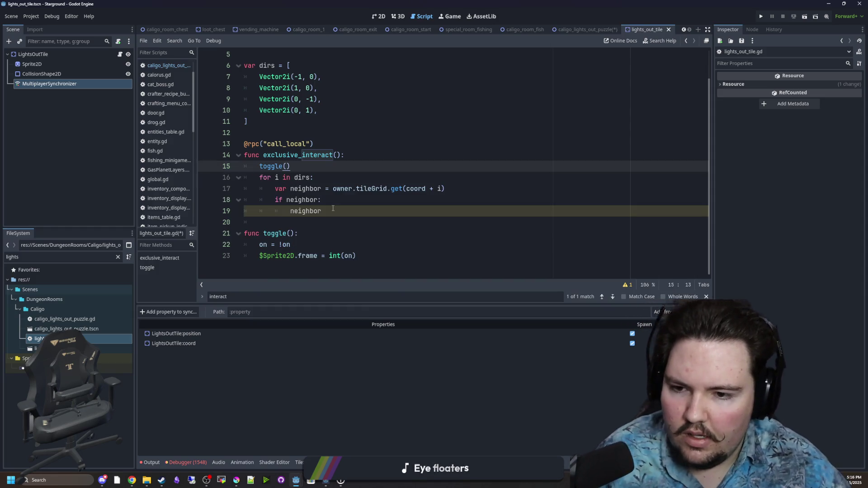
text(.toggle()
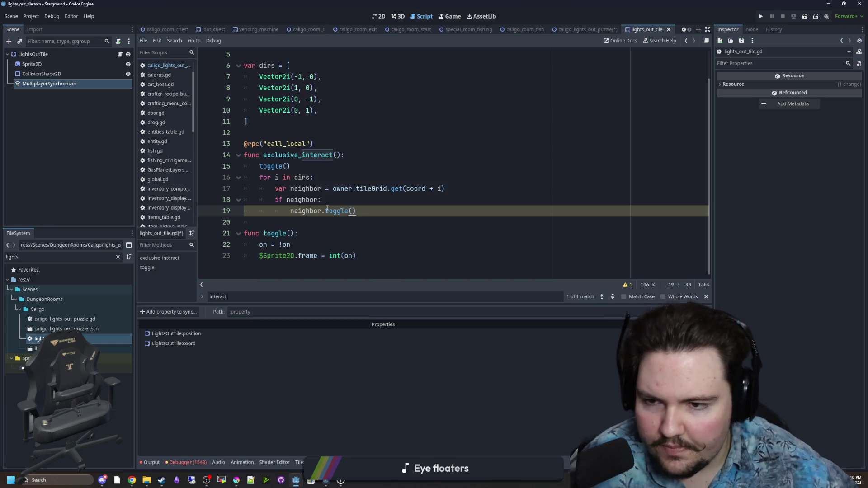
click(290, 217)
Save the tile script and scene
click(288, 143)
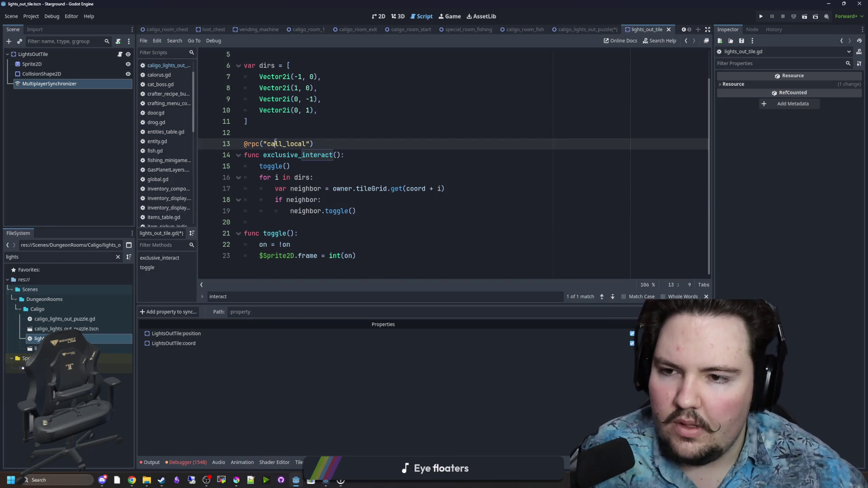
scroll(312, 149, up, 2)
scroll(318, 161, down, 1)
click(318, 144)
key(ctrl+s)
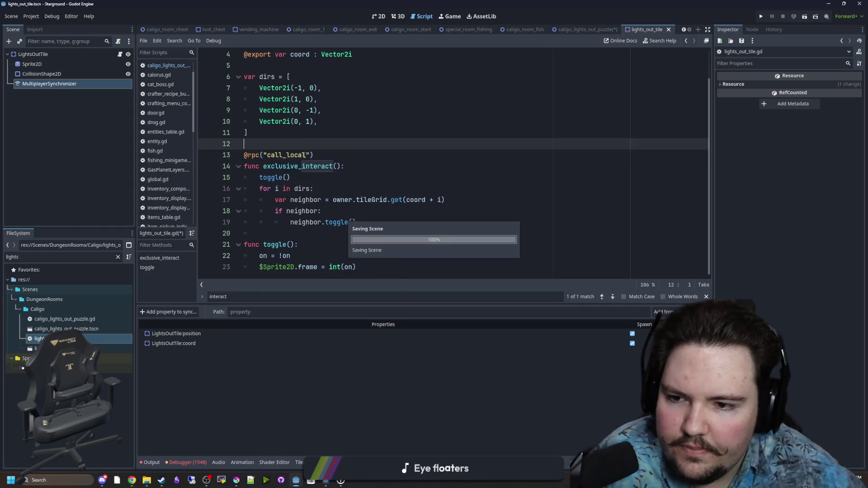
scroll(270, 66, up, 1)
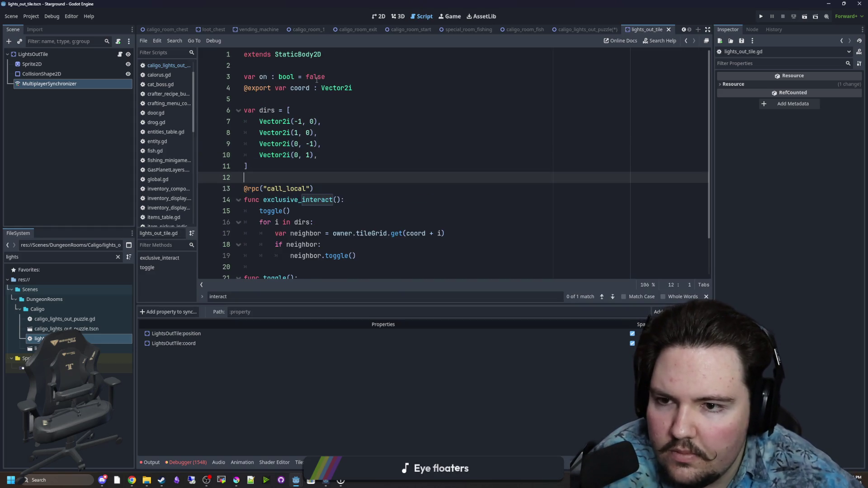
scroll(272, 137, down, 1)
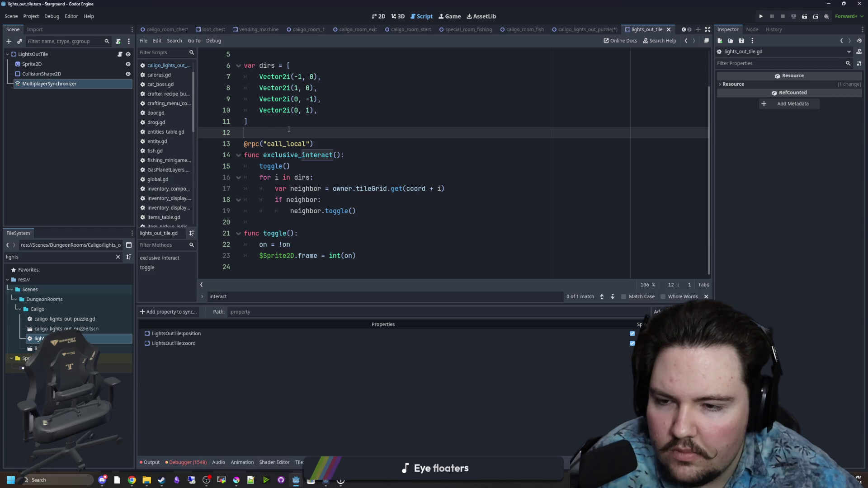
scroll(298, 117, up, 1)
key(ctrl+s)
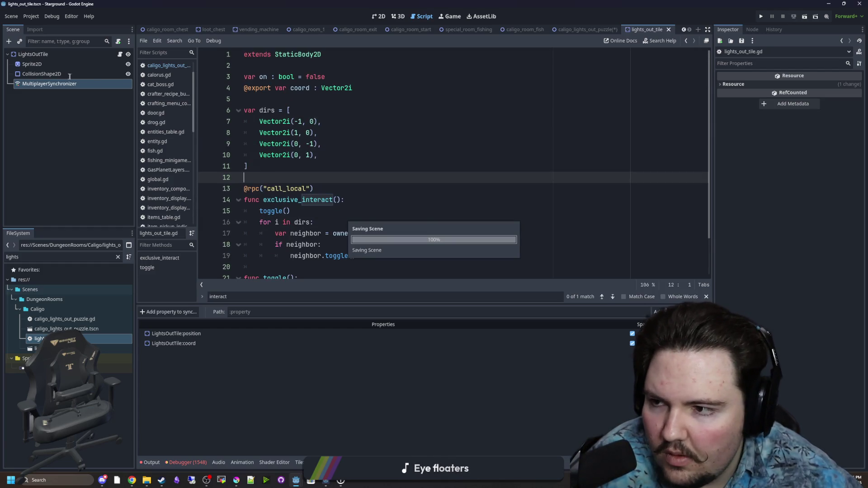
click(27, 66)
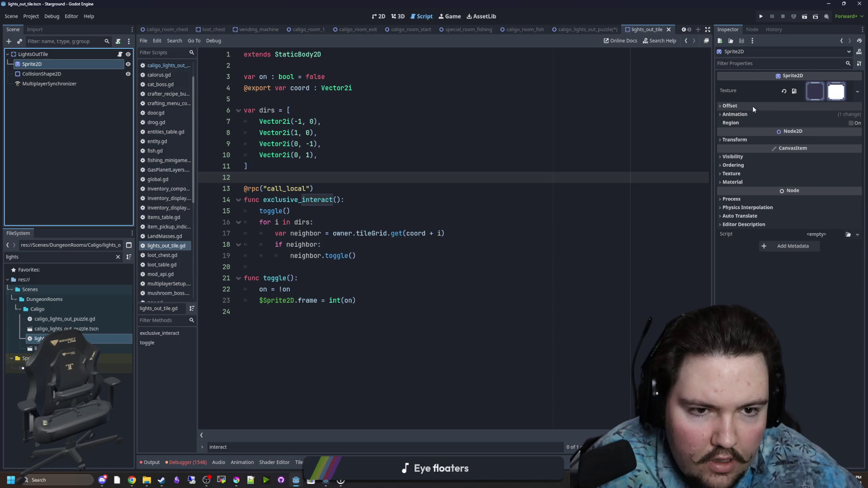
Check the Sprite2D's Animation Frame value is 0 and save the tile scene
click(742, 116)
click(808, 146)
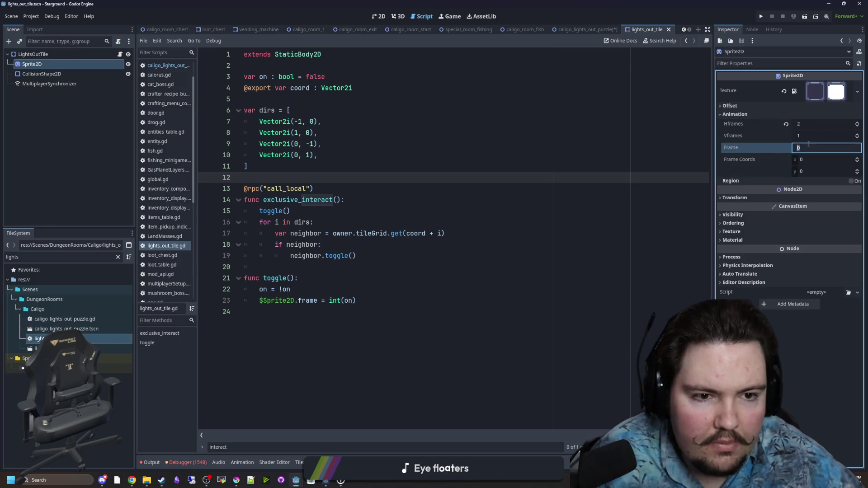
click(533, 122)
click(285, 167)
key(ctrl+s)
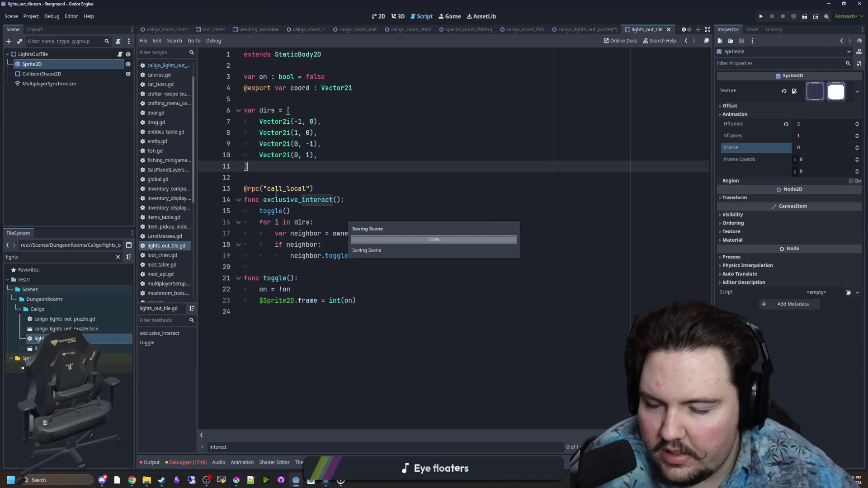
key(Down)
key(ctrl+s)
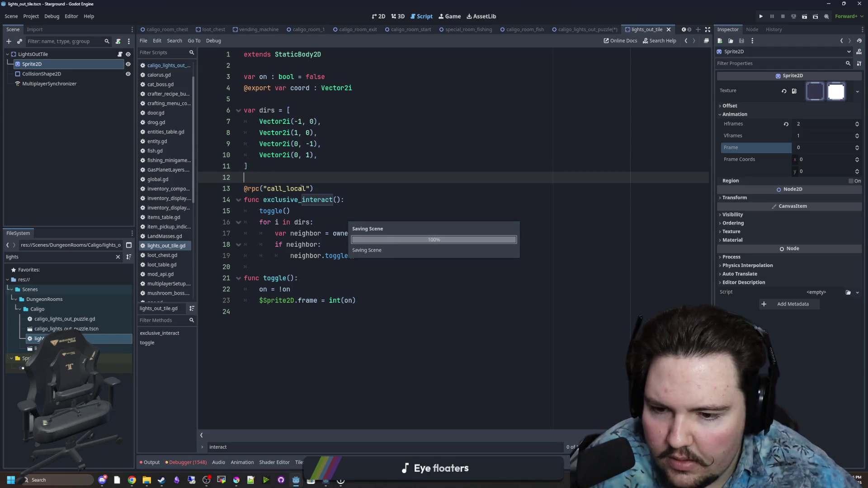
Insert a blank line before func toggle(), save, and open caligo_lights_out_puzzle.gd
click(264, 271)
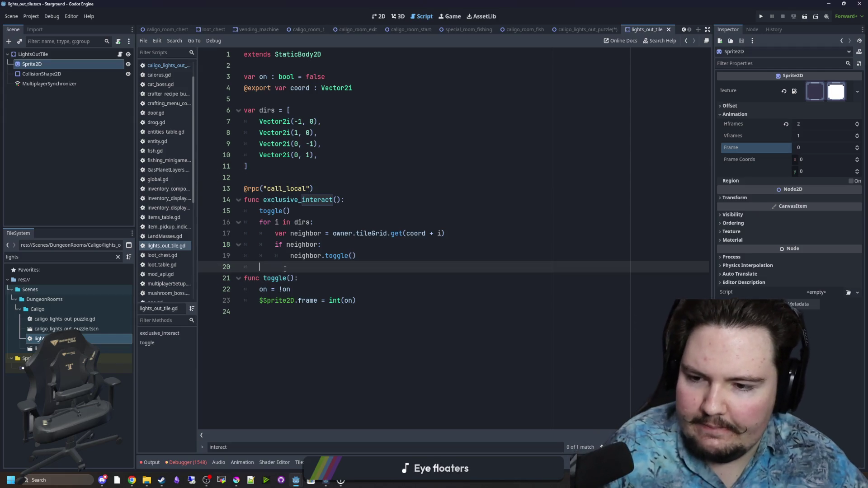
key(Return)
click(284, 176)
key(ctrl+s)
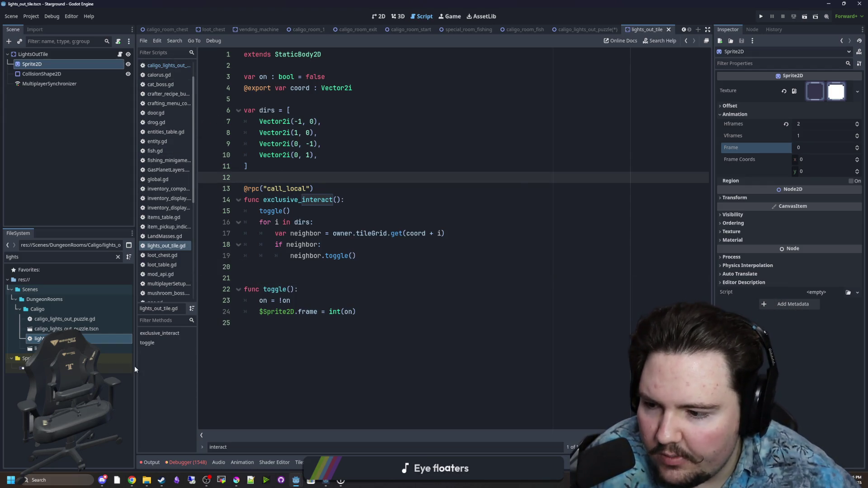
double_click(70, 320)
key(ctrl+s)
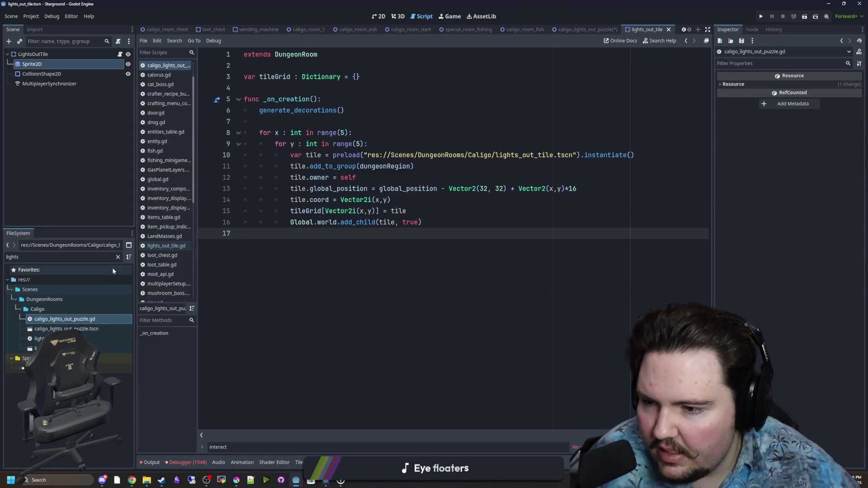
Open loot_table.gd and drop the caligo_lights_out_puzzle.tscn path into loot_caligo_0
click(118, 257)
text(loot)
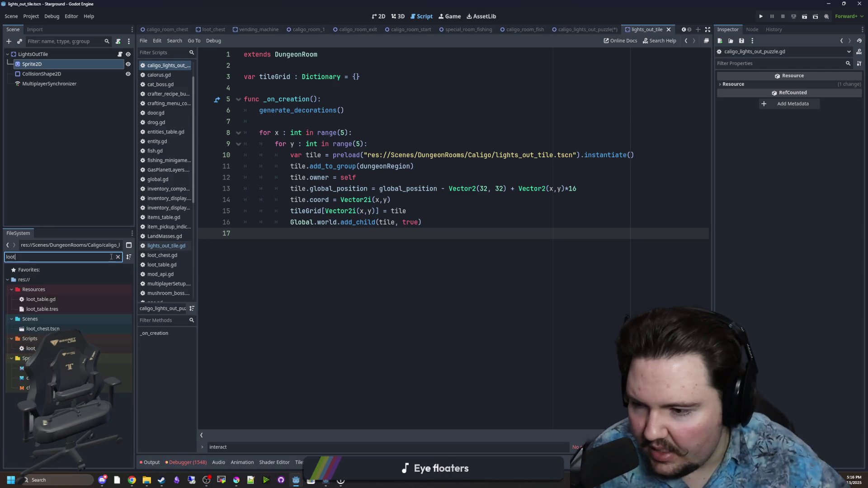
double_click(56, 301)
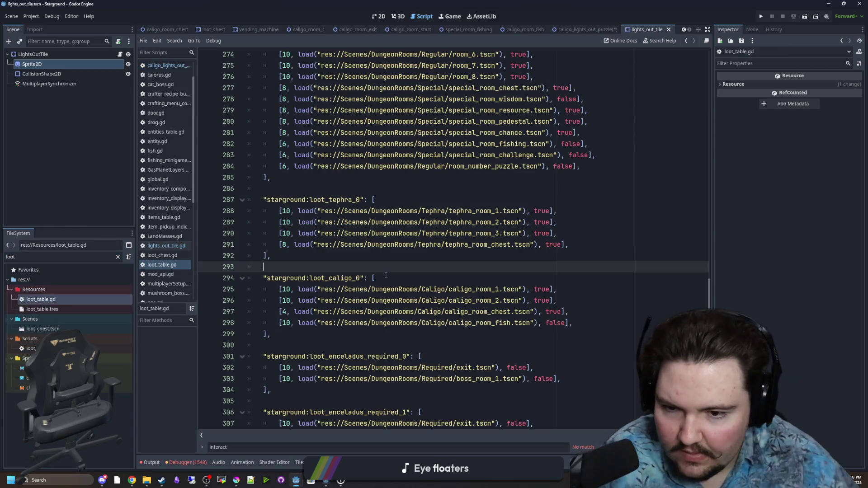
scroll(471, 275, down, 2)
click(118, 257)
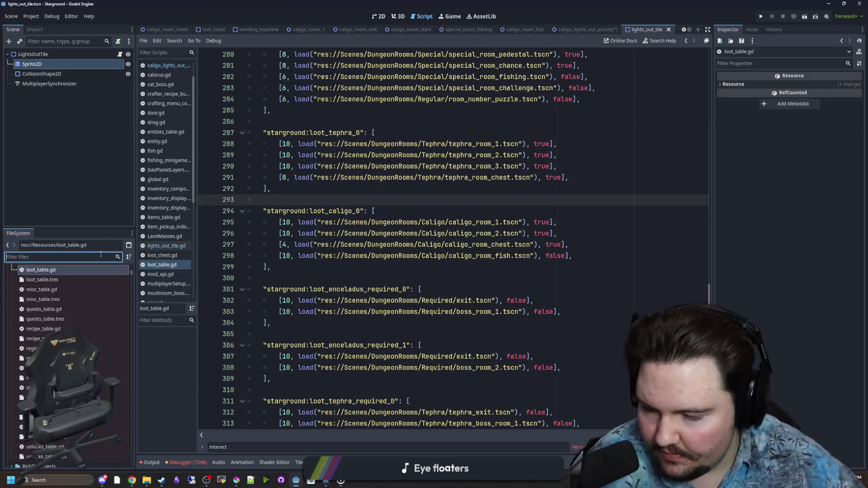
text(lights)
mouse_move(68, 328)
mouse_down()
mouse_move(576, 332)
mouse_move(588, 255)
mouse_up()
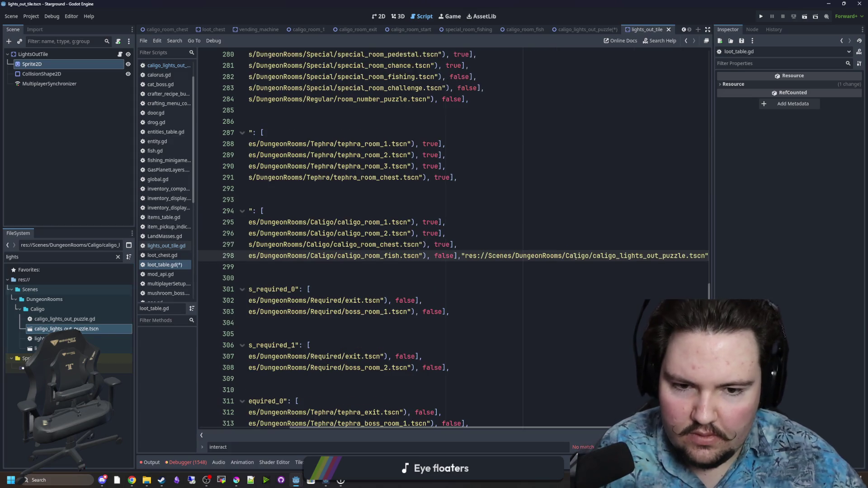
Turn the puzzle path into a [50, load(...), false] entry on its own line
click(461, 256)
key(Return)
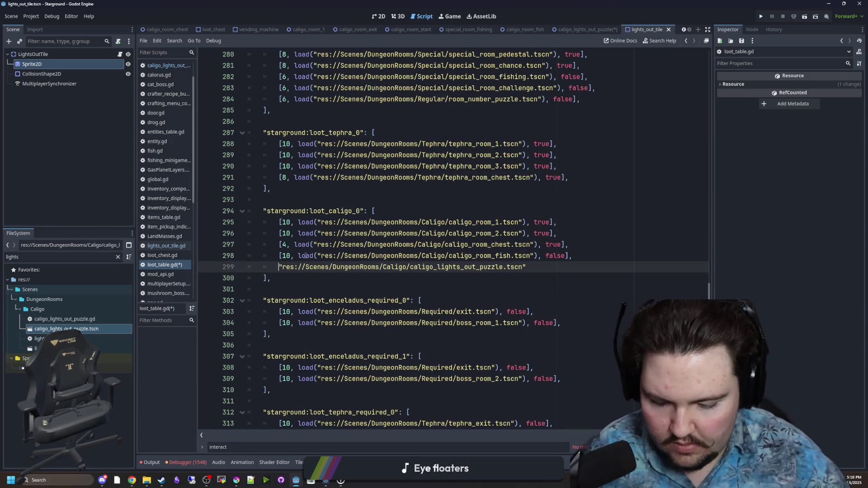
text([)
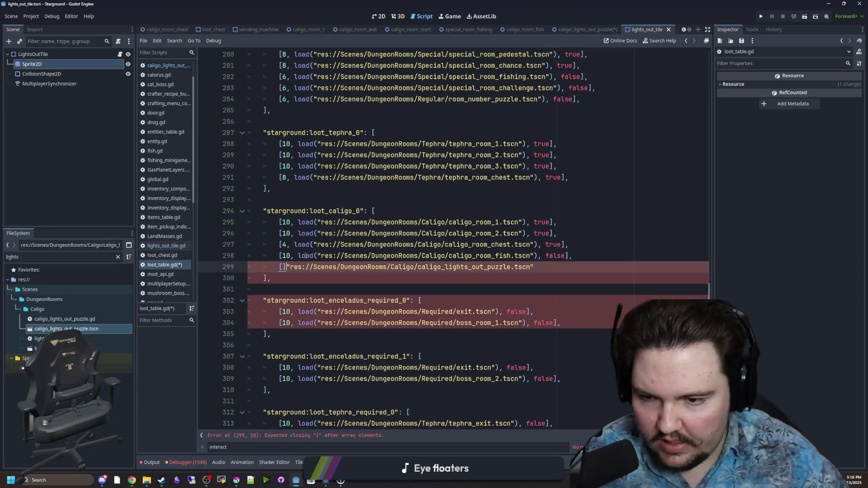
key(Delete)
text(50, load()
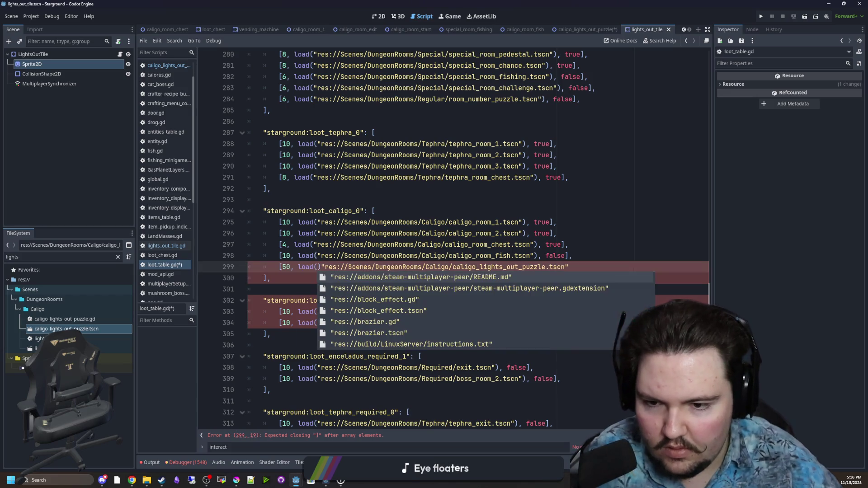
key(Escape)
key(Delete)
click(566, 267)
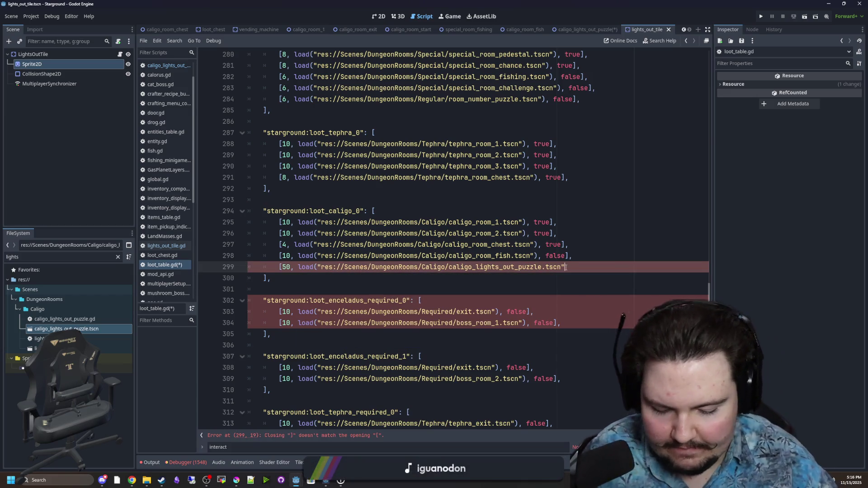
text(, false)
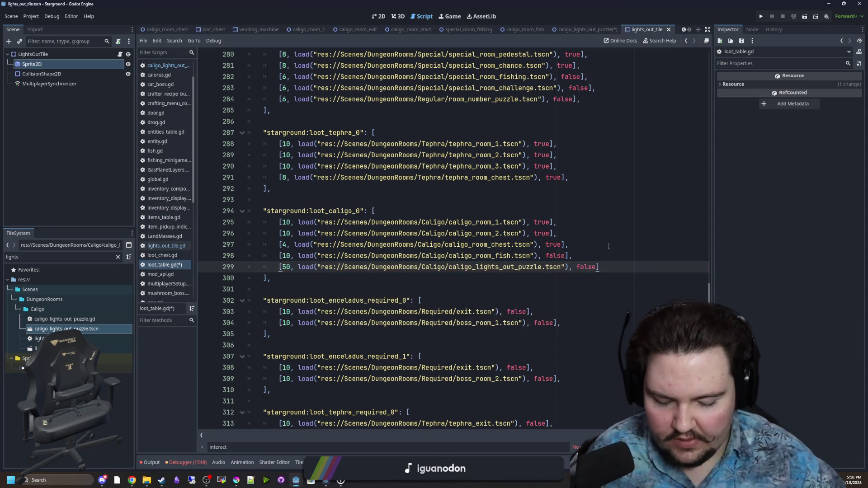
Save loot_table.gd and run the project to test the puzzle
key(ctrl+s)
click(490, 205)
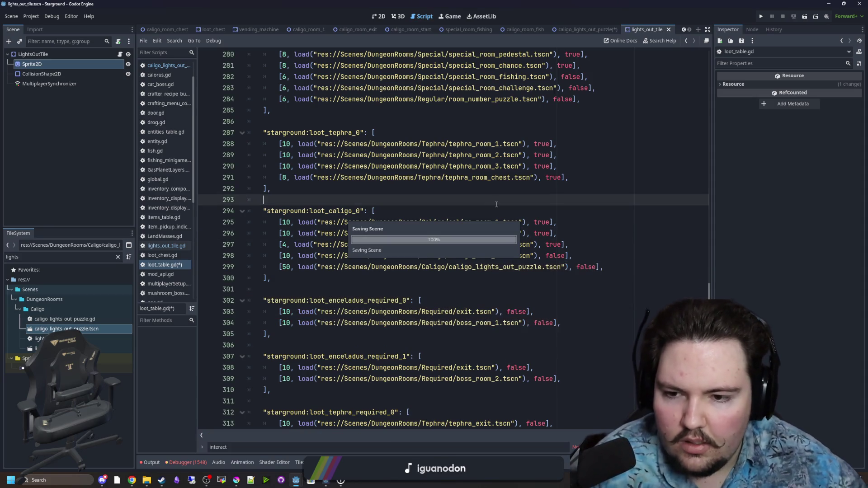
click(758, 17)
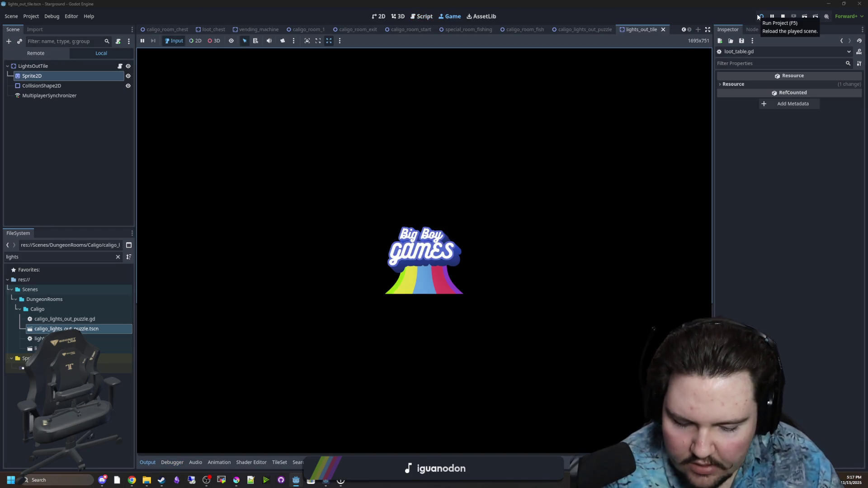
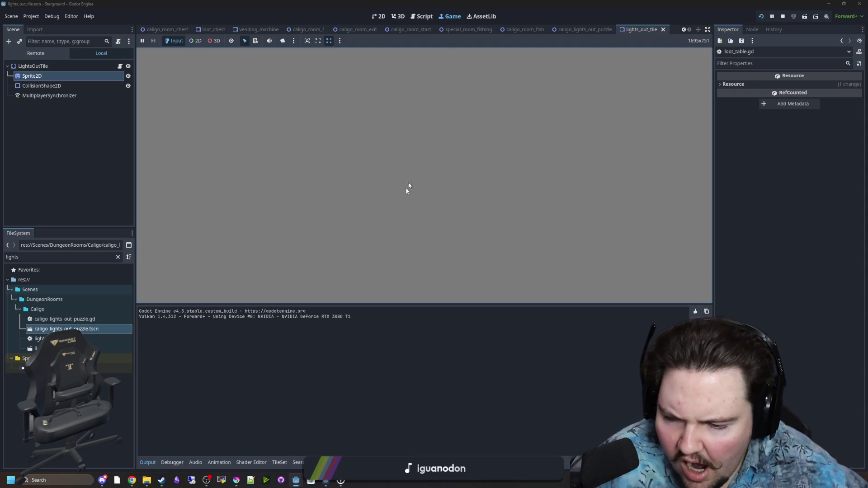
Glance at Discord, then come back to Godot while the game launches
mouse_move(102, 479)
click(103, 458)
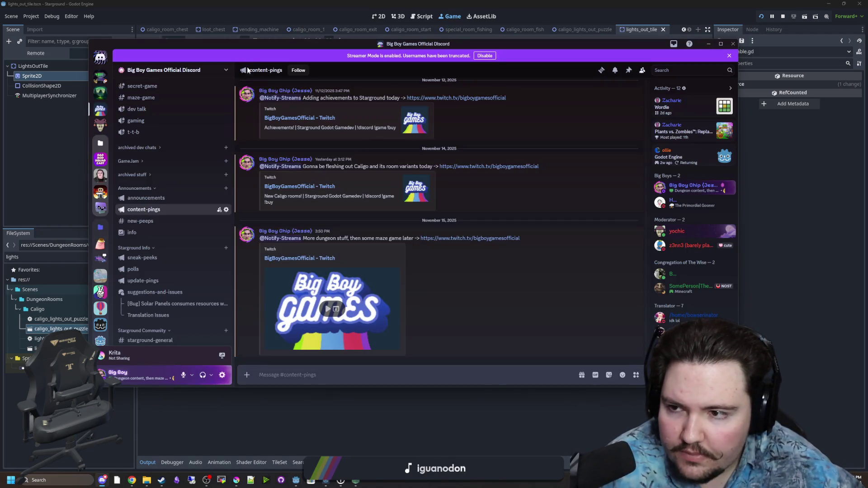
key(alt+Tab)
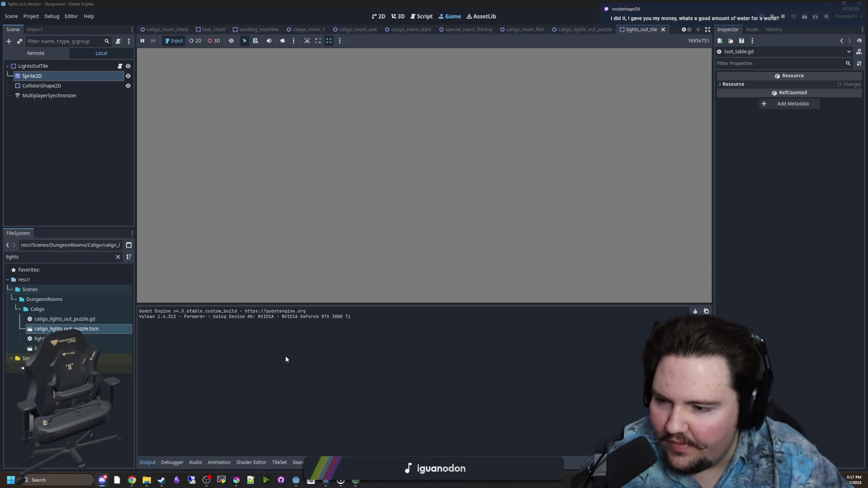
mouse_move(155, 482)
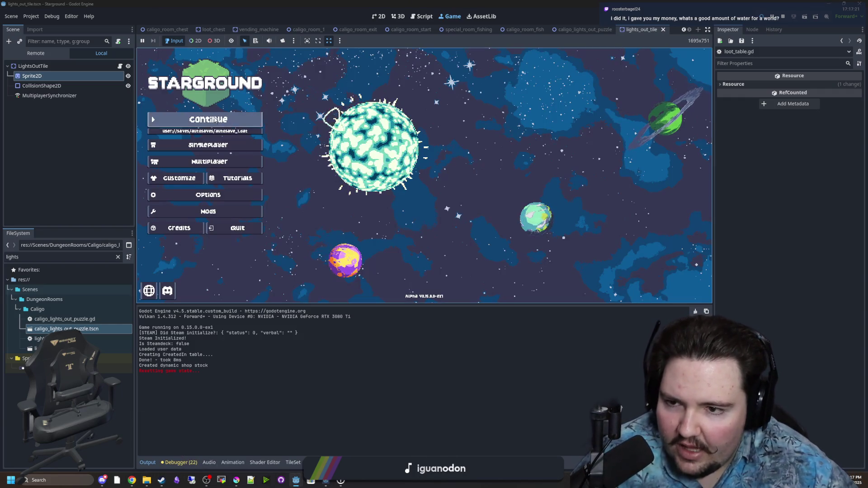
In Singleplayer World Setup, try terrain scale 3.7 and water level 0.0, then back out to the main menu
click(208, 144)
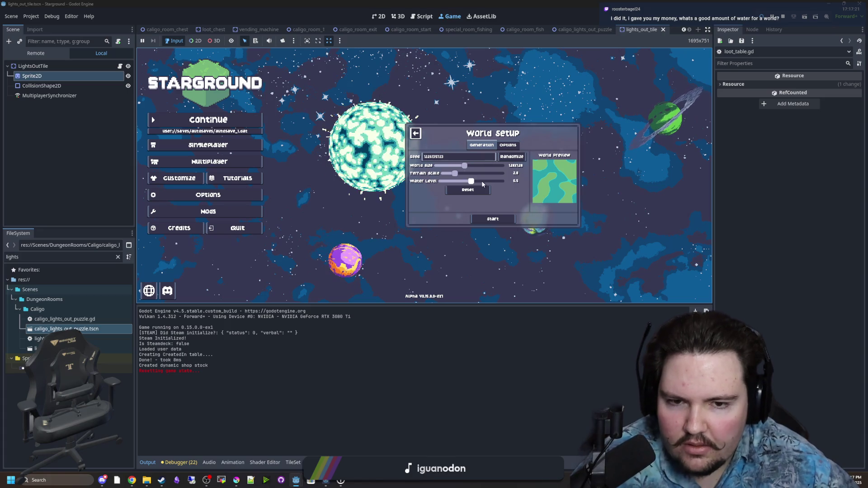
drag(454, 173, 462, 175)
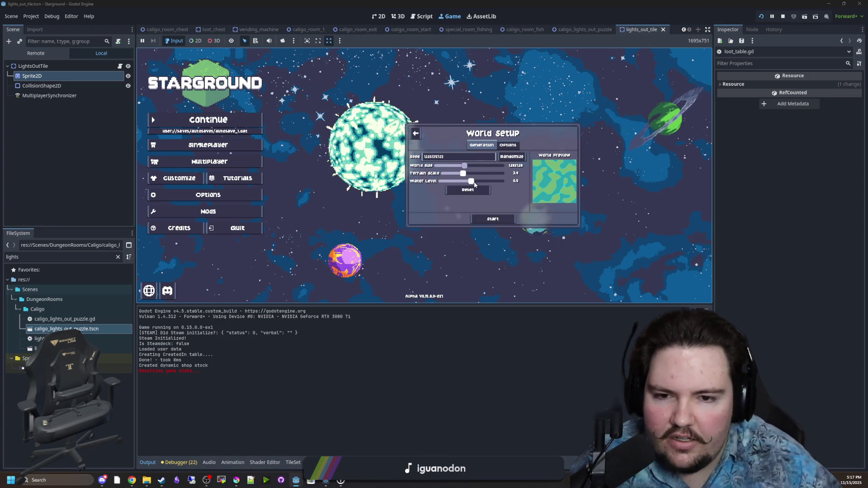
mouse_move(471, 181)
mouse_down()
mouse_move(496, 181)
mouse_move(441, 182)
mouse_move(509, 178)
mouse_move(452, 176)
mouse_up()
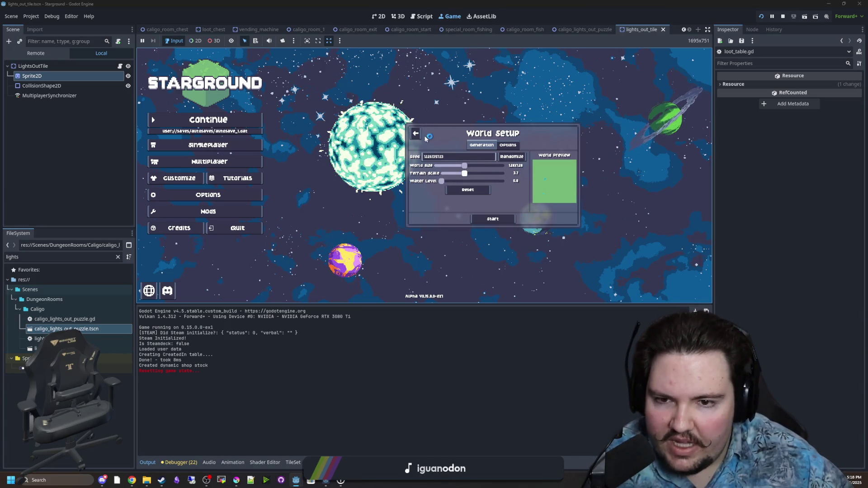
click(415, 133)
Continue the saved game and walk across the factory via the star launcher into the dungeon
click(260, 121)
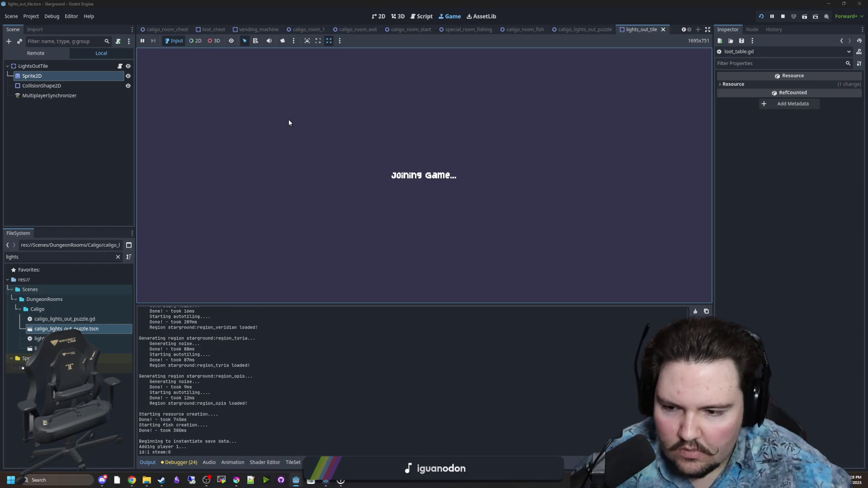
key(d)
key(w)
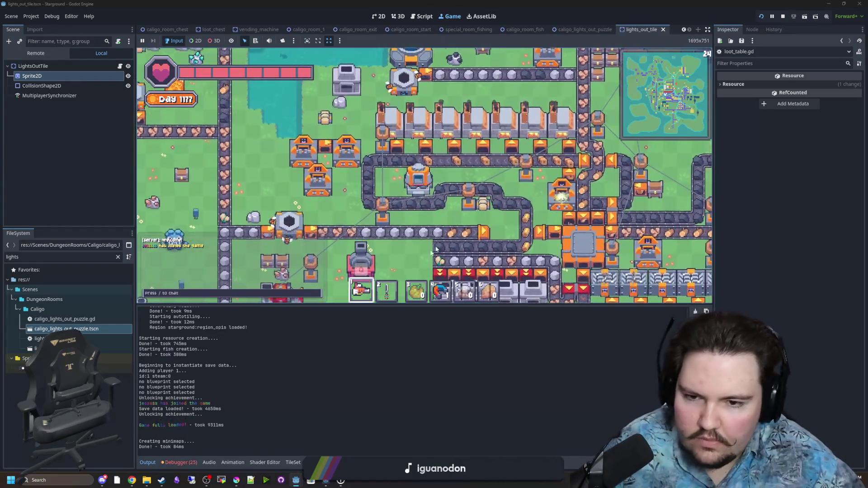
key(w)
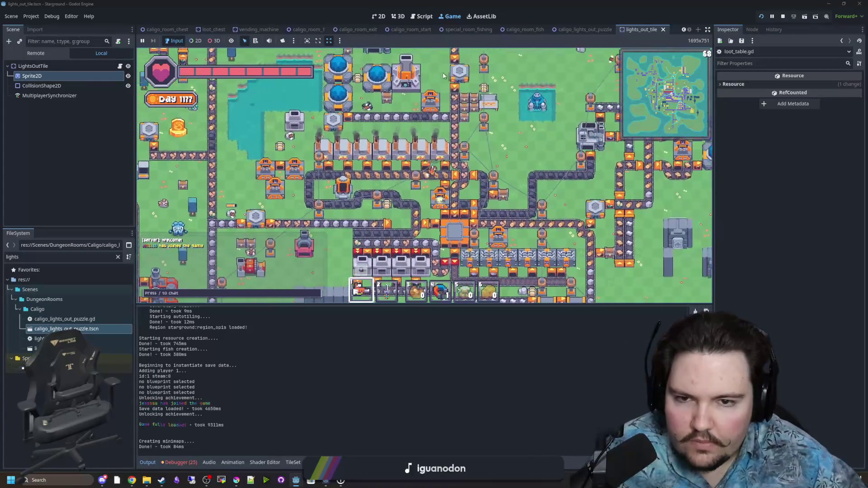
key(e)
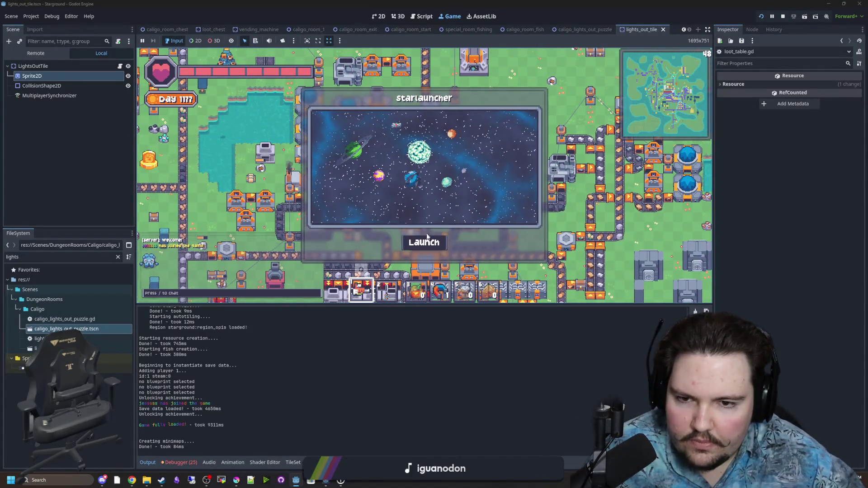
key(w)
key(a)
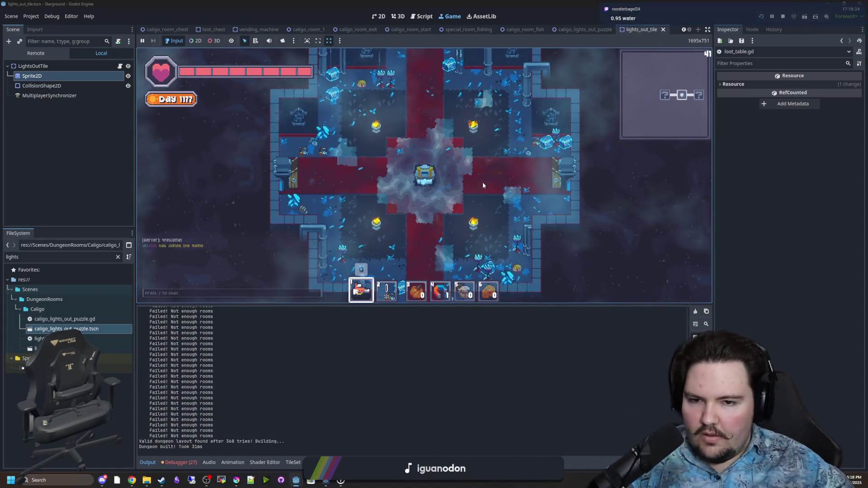
Walk around the first dungeon room past the central statue toward the interactable object
key(w)
key(s)
key(d)
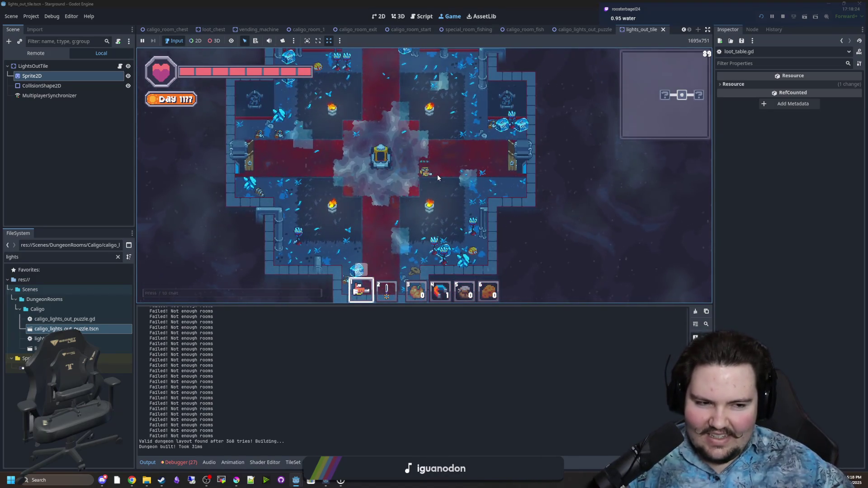
key(s)
key(d)
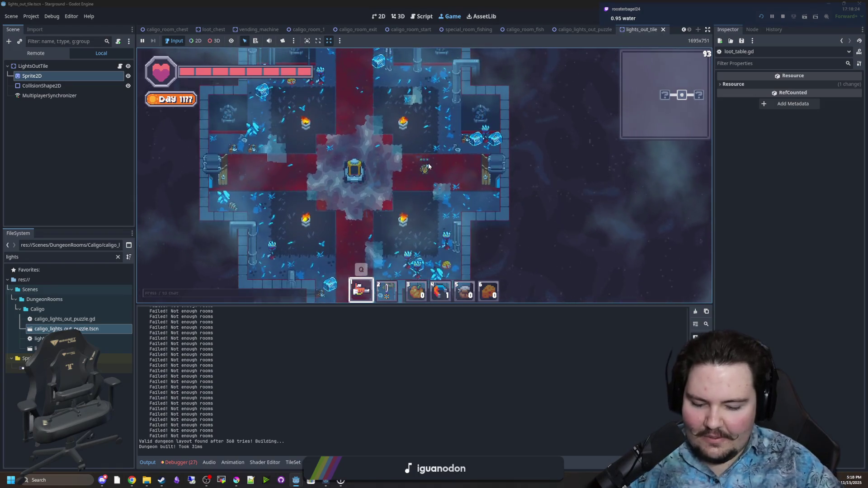
scroll(429, 167, down, 5)
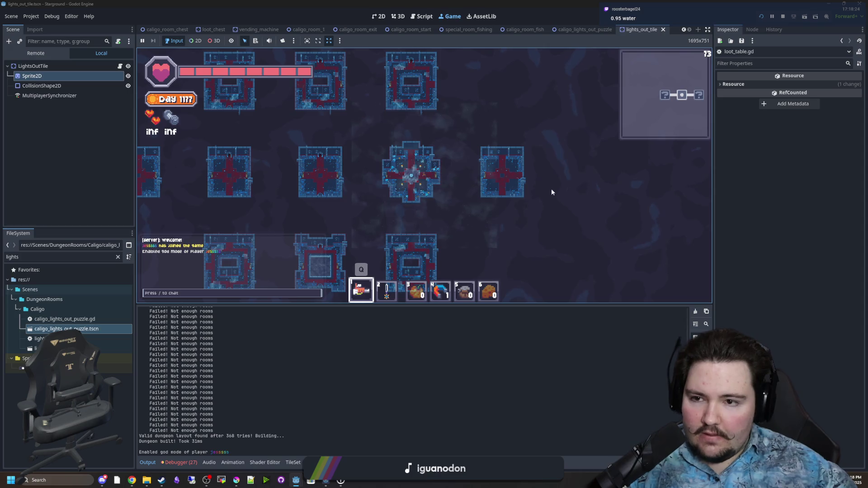
key(a)
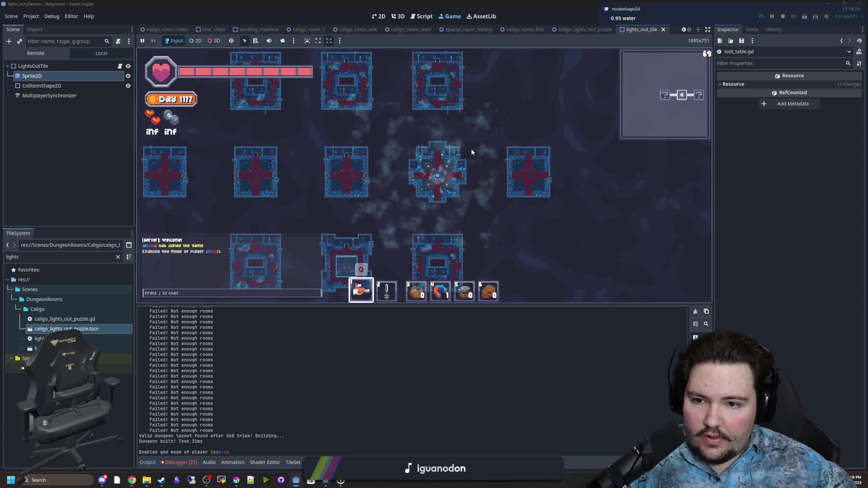
scroll(471, 148, up, 5)
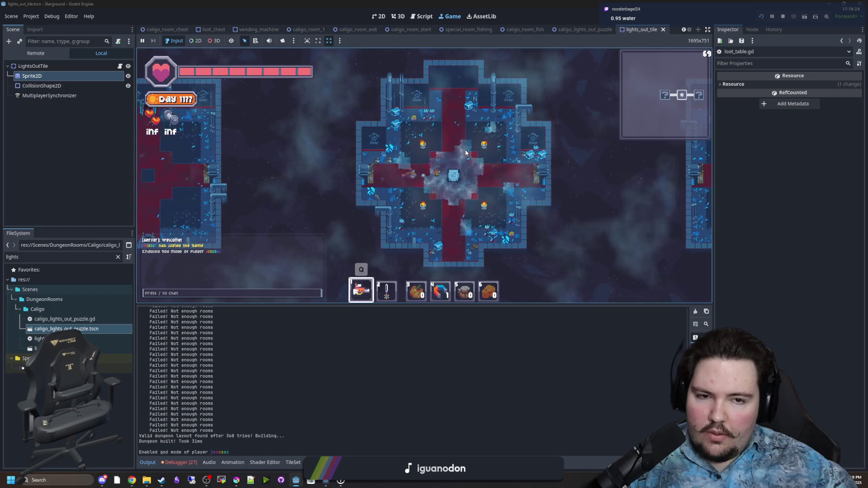
Equip the sword and fight enemies in the eastern cross-shaped room
key(d)
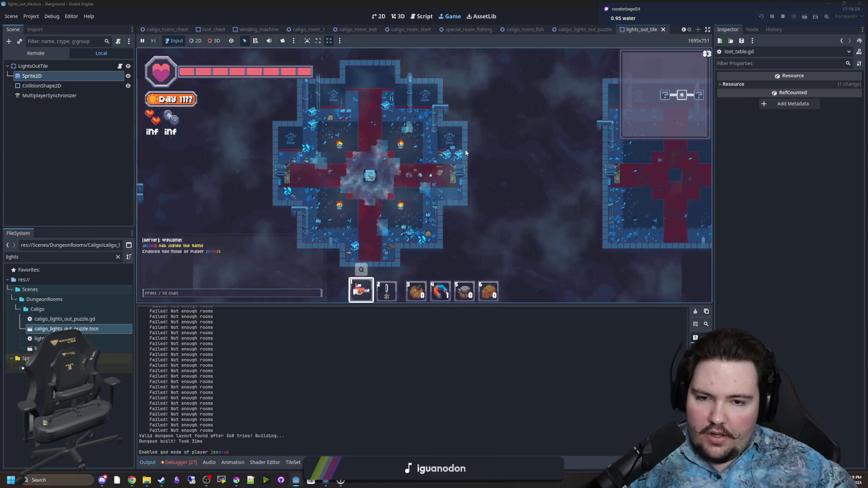
key(2)
key(d)
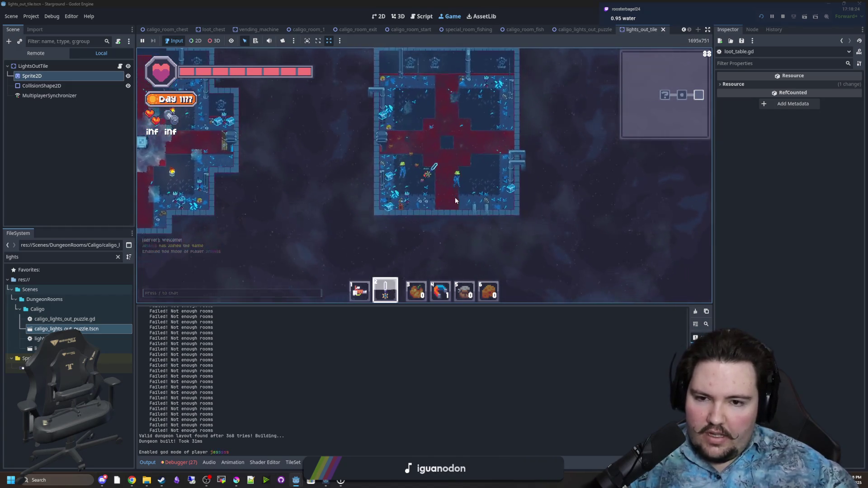
scroll(470, 178, up, 3)
key(a)
click(410, 180)
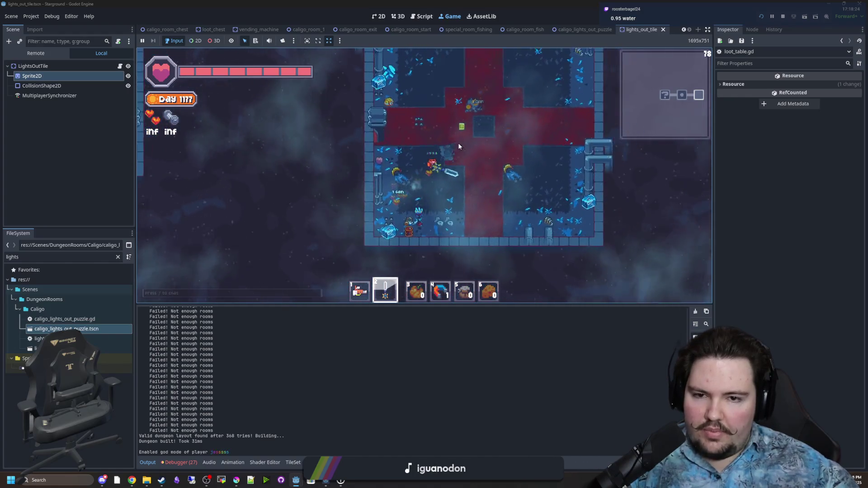
key(w)
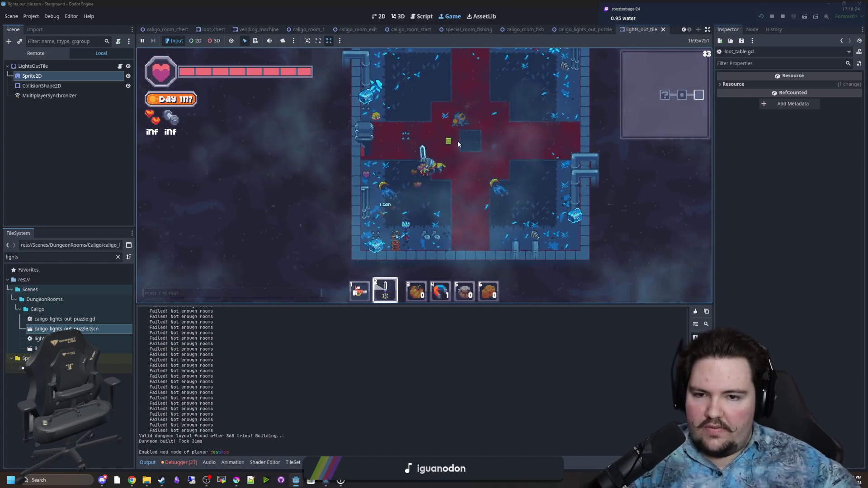
click(455, 145)
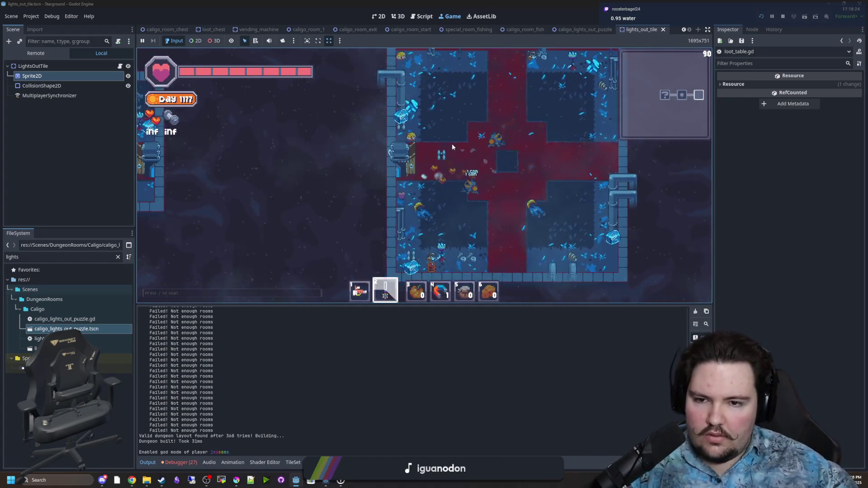
Fight through the neighbouring room to the left, then stop the running game
key(a)
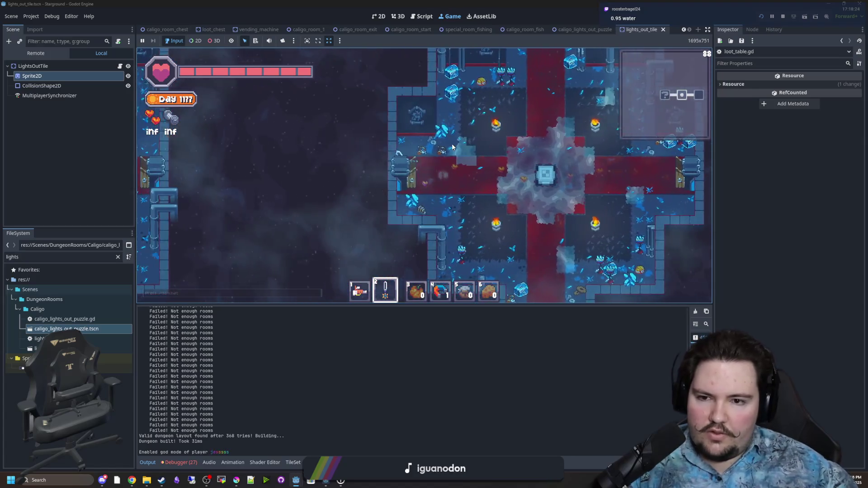
key(a)
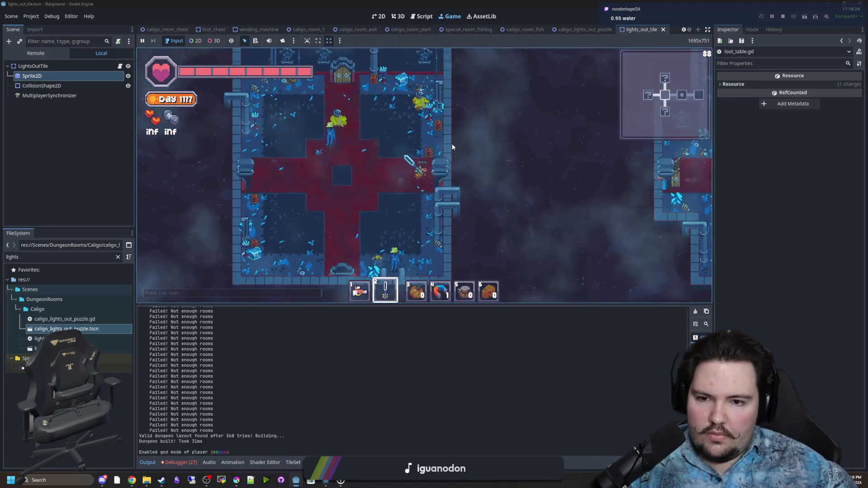
click(451, 154)
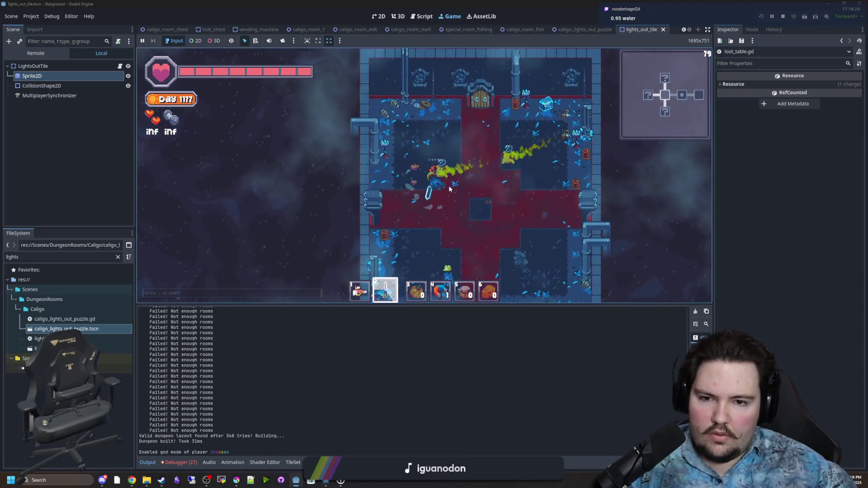
click(449, 189)
key(s)
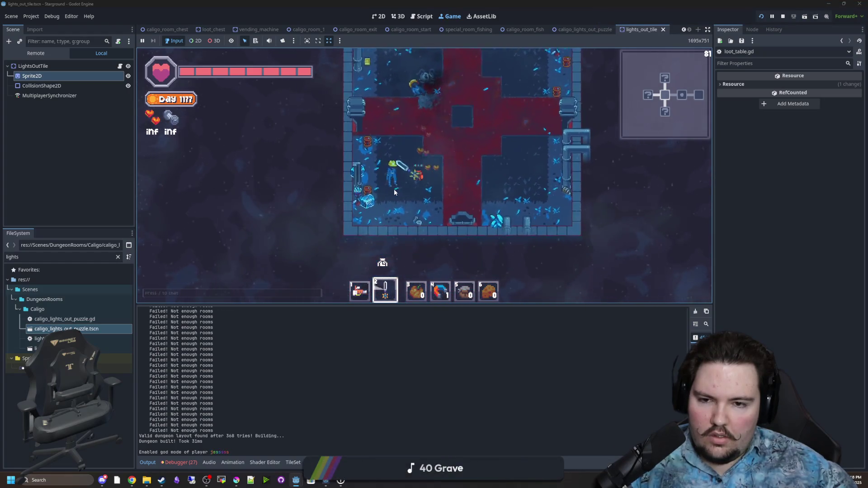
click(409, 187)
scroll(466, 177, down, 5)
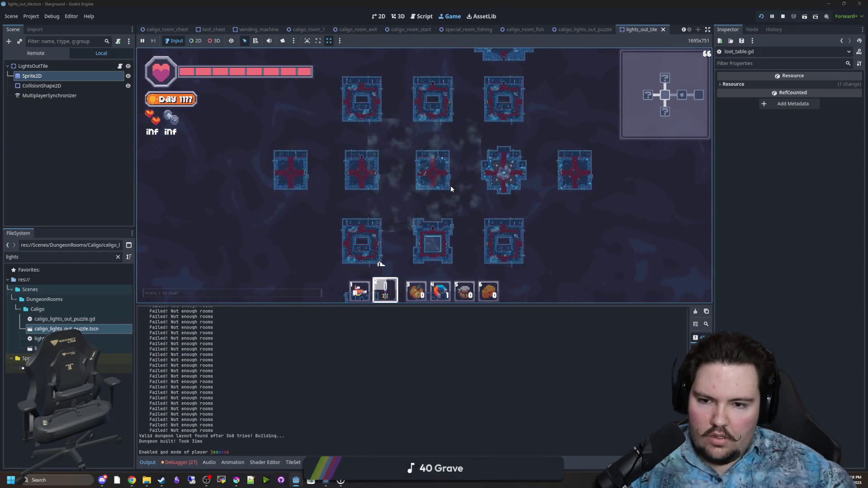
scroll(461, 177, down, 3)
click(783, 16)
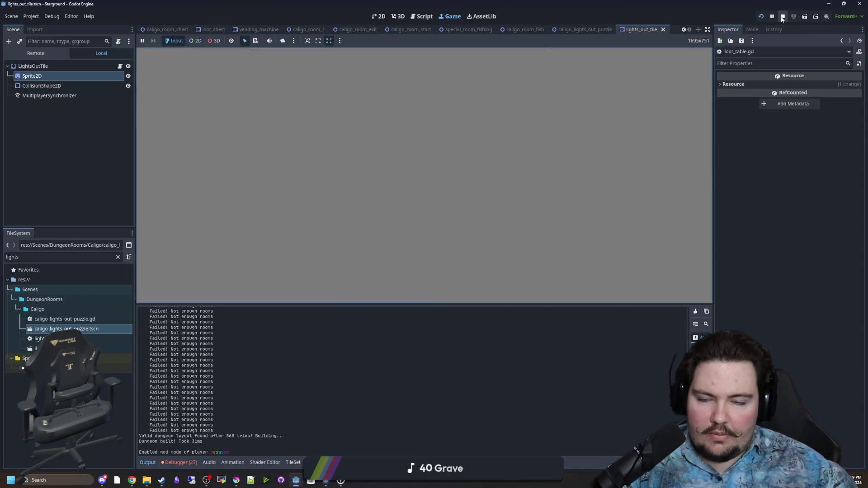
Open the caligo_lights_out_puzzle scene in 2D and select its Static tile layer
key(ctrl+s)
click(379, 19)
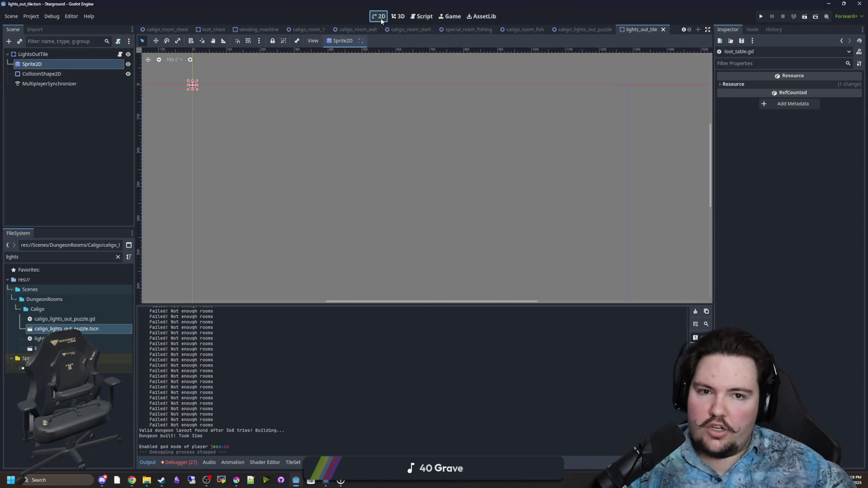
double_click(89, 330)
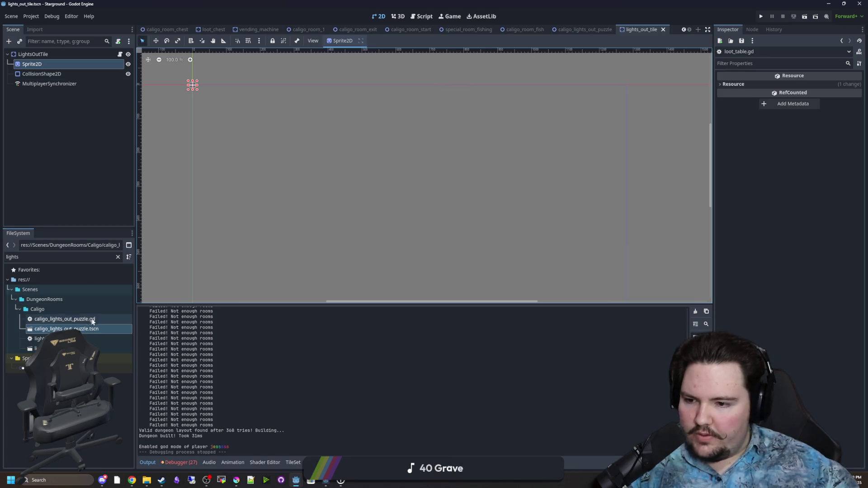
scroll(318, 223, up, 3)
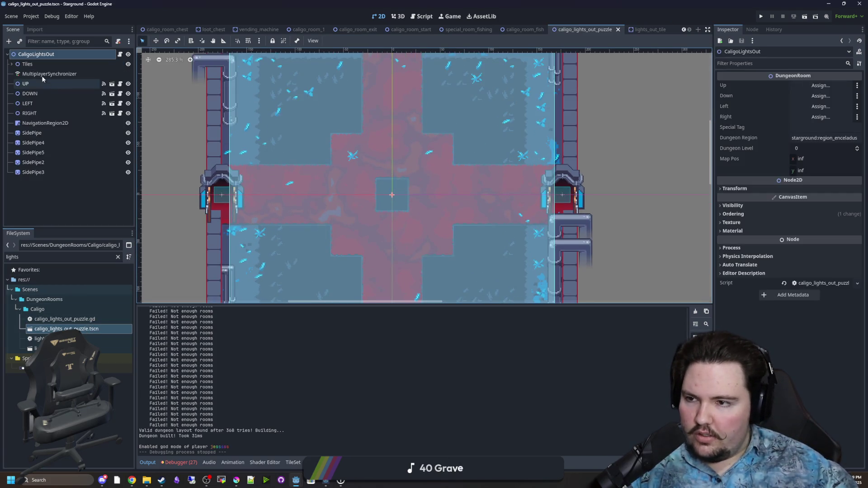
click(27, 63)
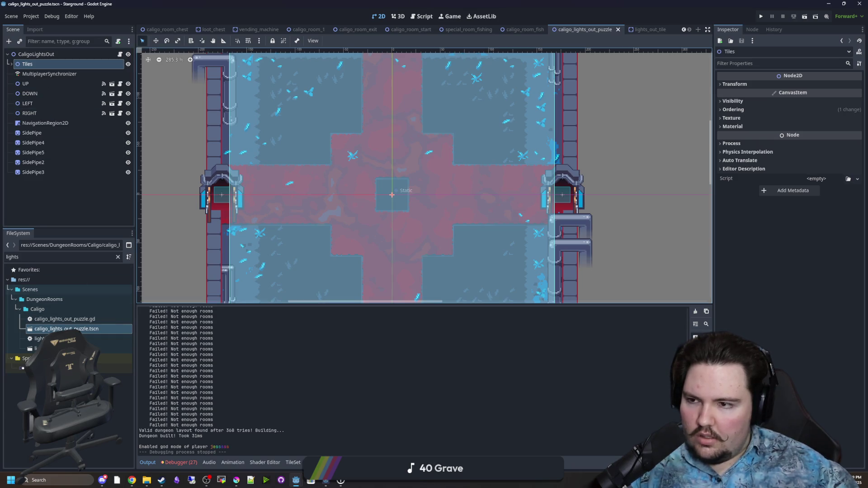
click(50, 74)
click(25, 84)
click(9, 65)
click(32, 74)
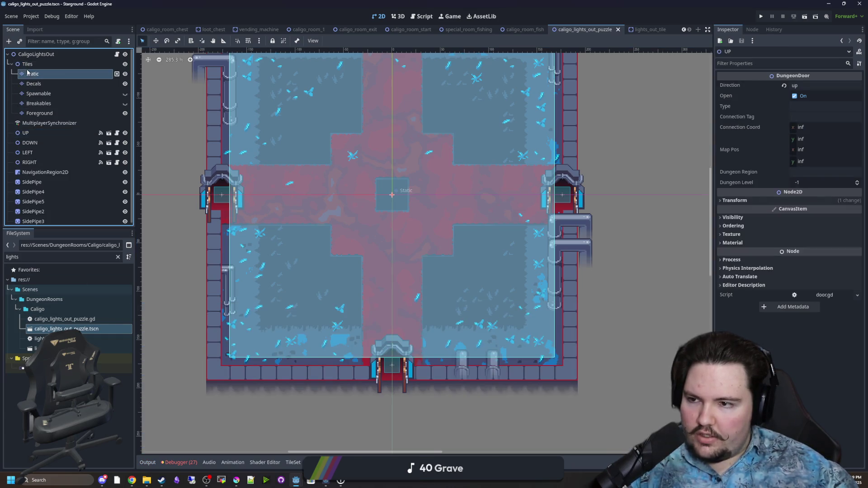
Paint a red marker tile in each of the four floor quadrants and save the scene
click(379, 378)
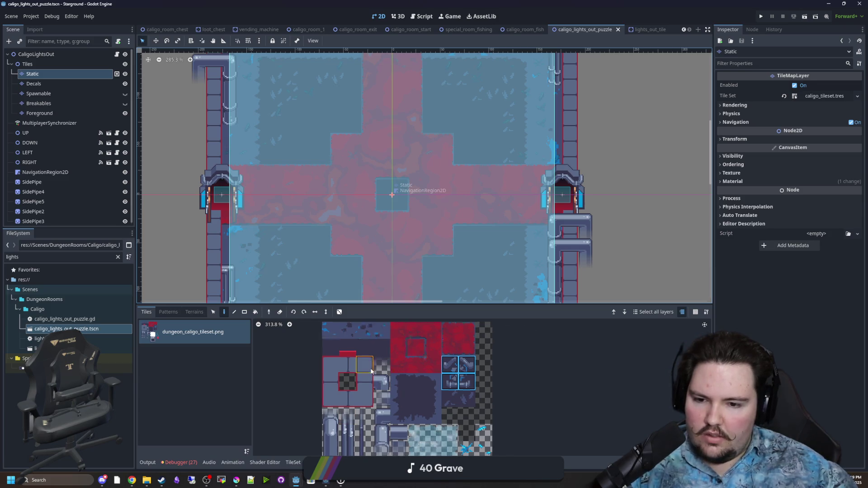
click(334, 351)
click(414, 370)
click(307, 265)
click(307, 126)
click(477, 125)
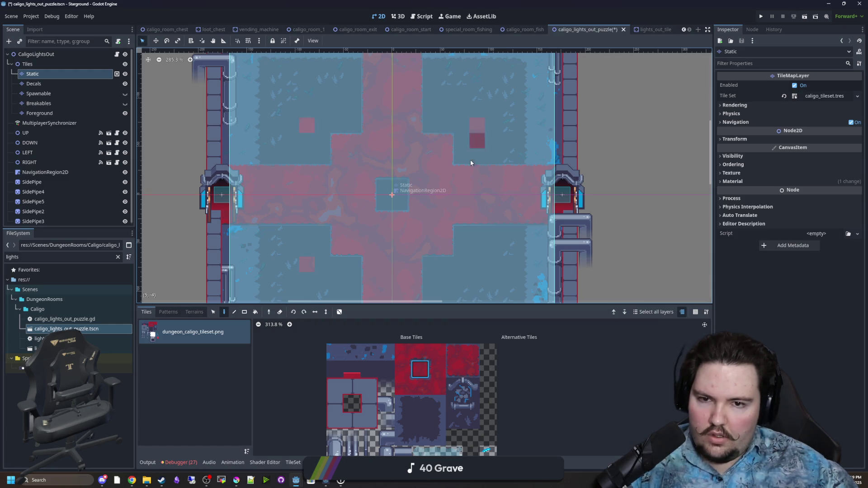
click(476, 281)
key(ctrl+s)
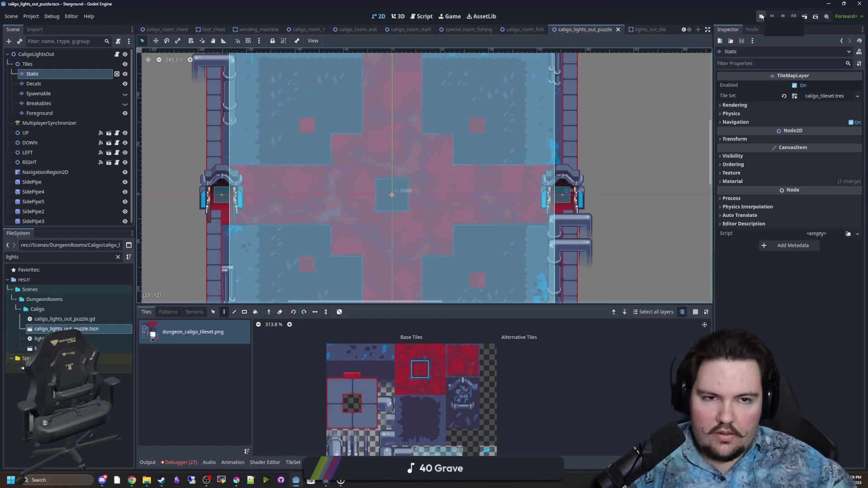
Run the project, continue the saved world, and launch from the starlauncher into the Caligo dungeon
click(762, 16)
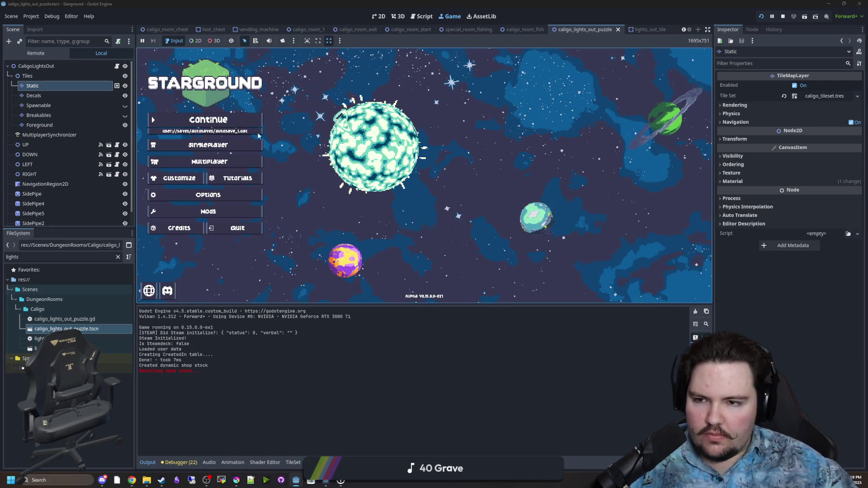
click(232, 119)
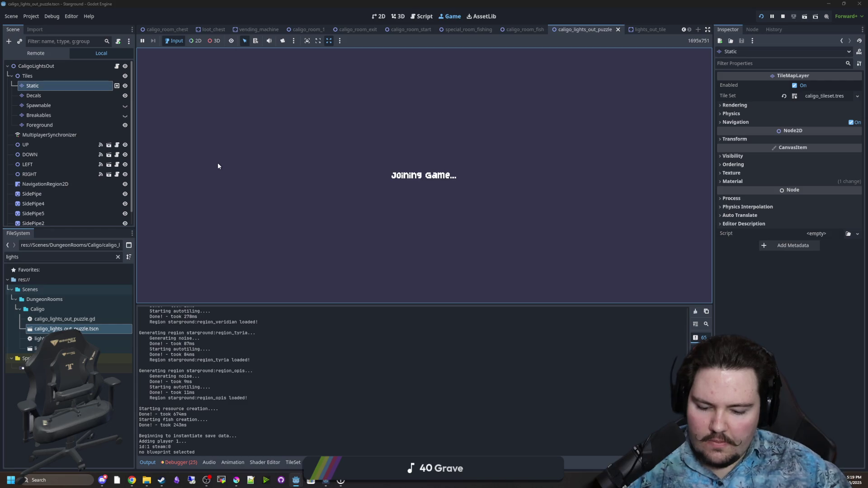
key(d)
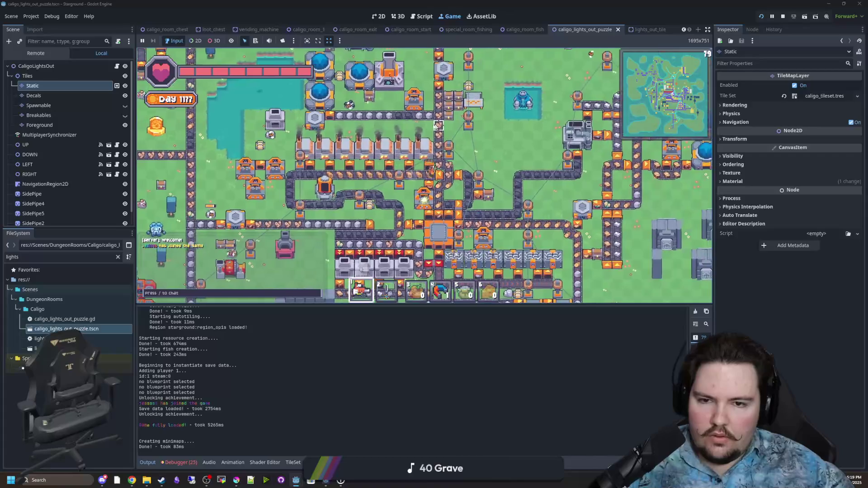
key(e)
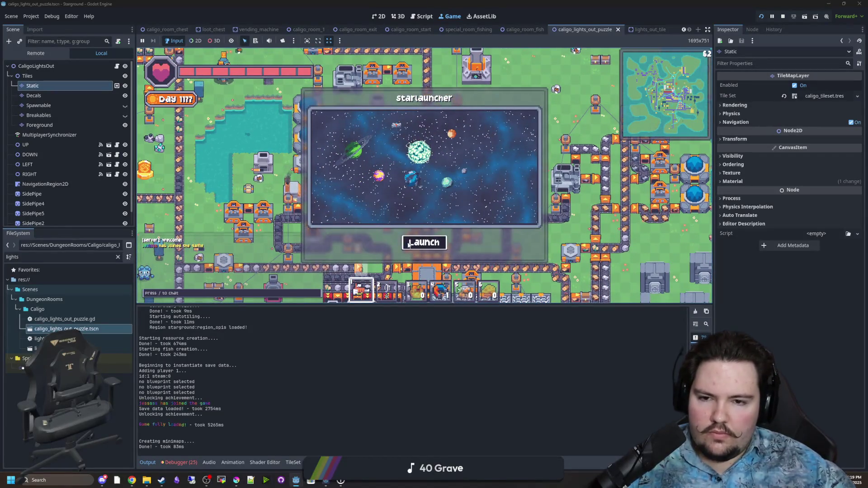
click(411, 243)
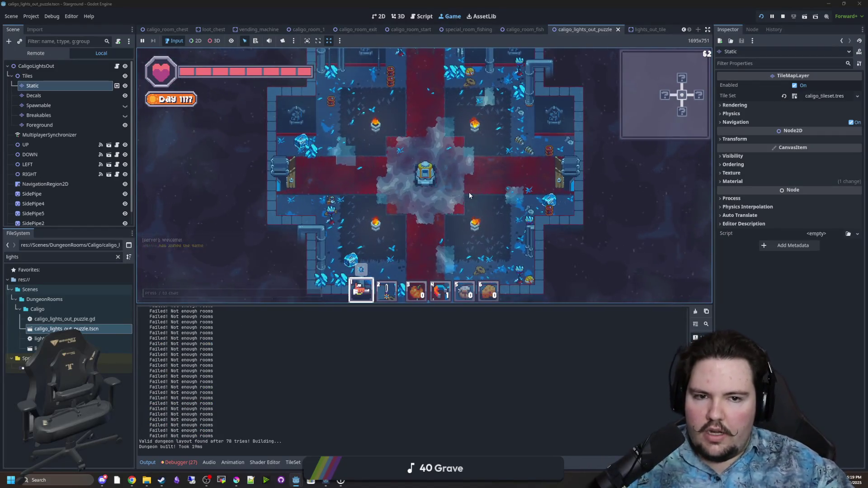
Enter the god-mode chat command, zoom around the dungeon rooms, then stop the game
text(/sod tr)
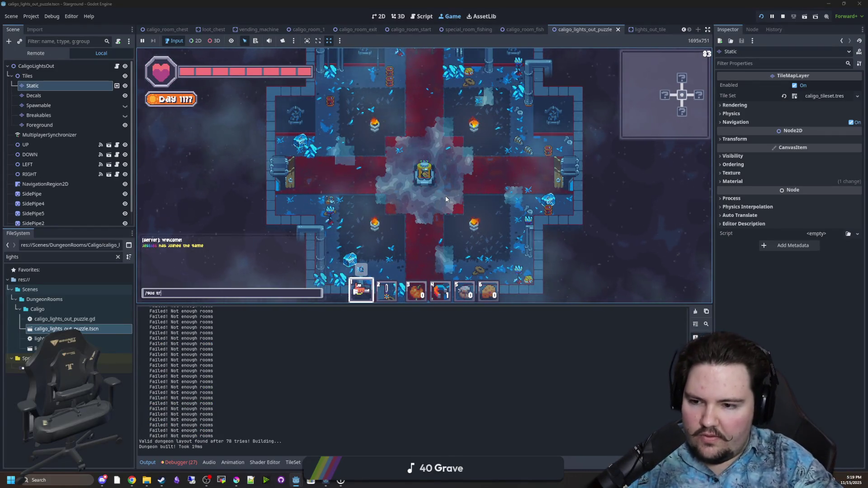
key(Return)
scroll(468, 159, down, 3)
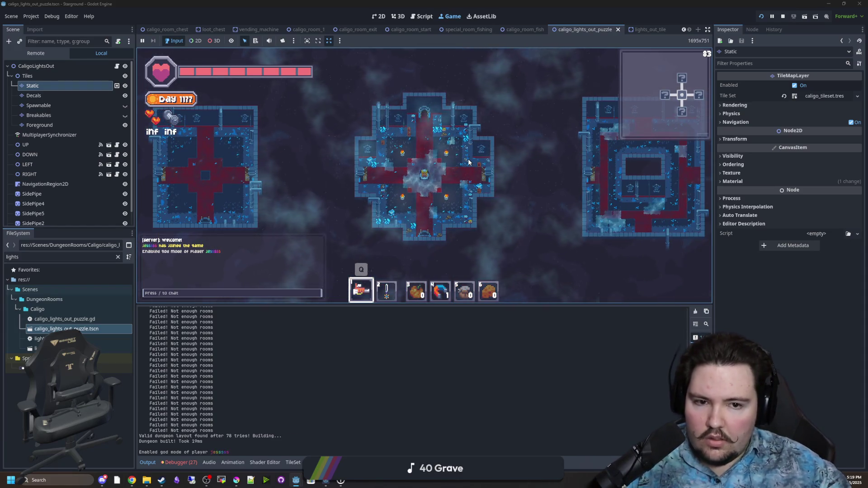
scroll(472, 150, down, 3)
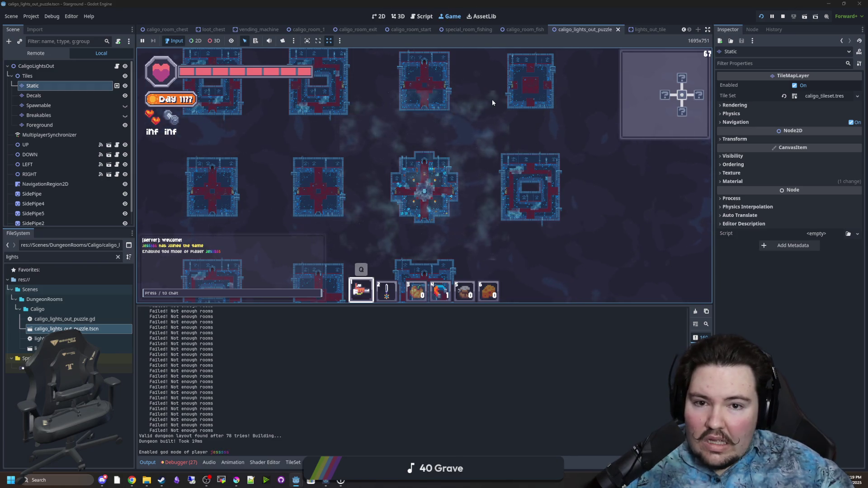
scroll(492, 99, down, 2)
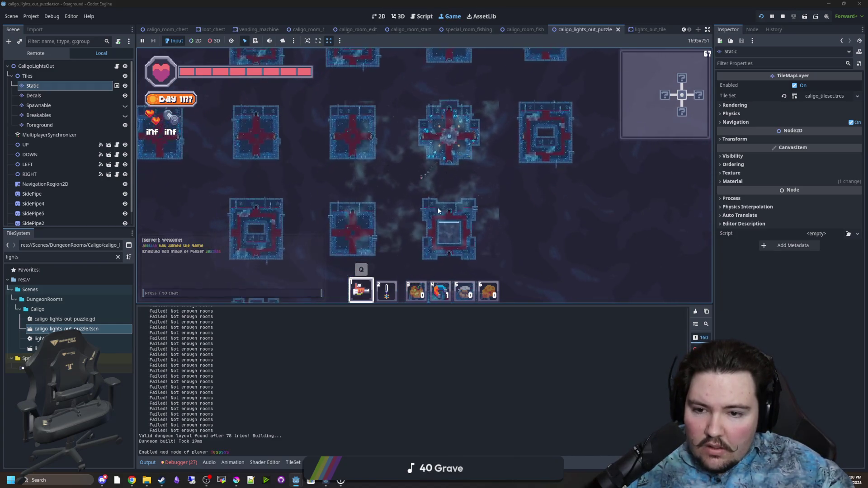
scroll(419, 221, up, 4)
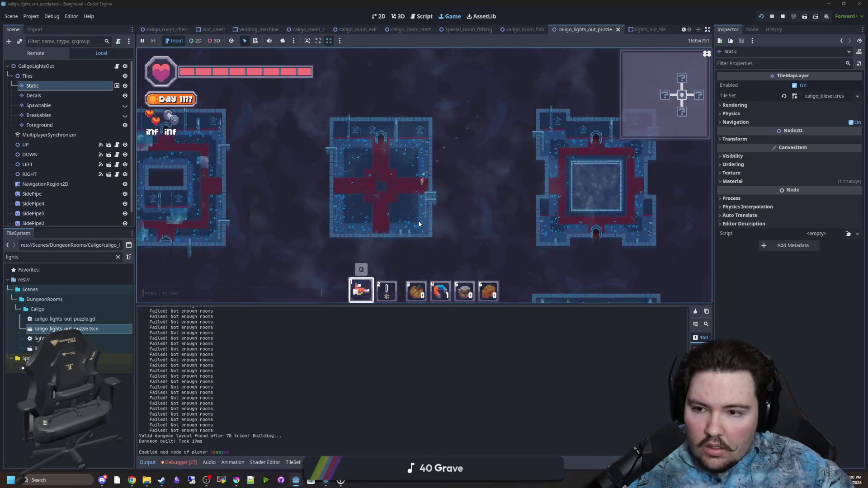
scroll(419, 220, down, 2)
scroll(323, 215, down, 2)
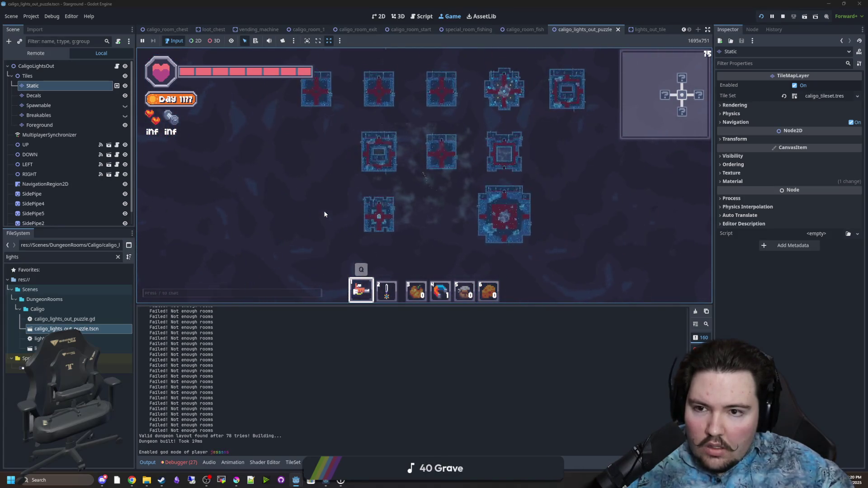
scroll(325, 196, up, 4)
scroll(251, 174, up, 2)
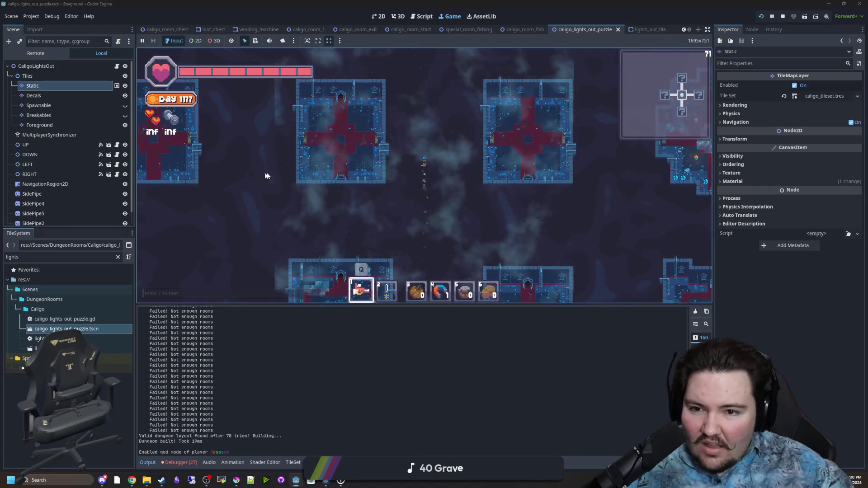
scroll(316, 186, down, 3)
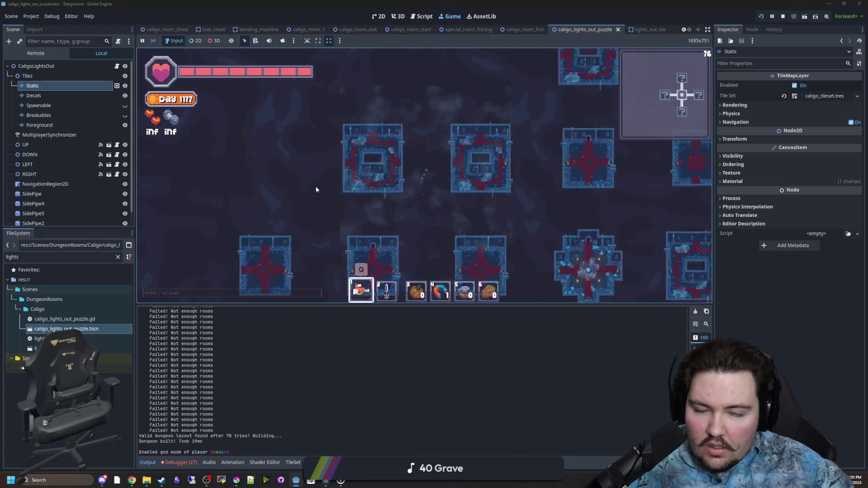
scroll(362, 191, up, 3)
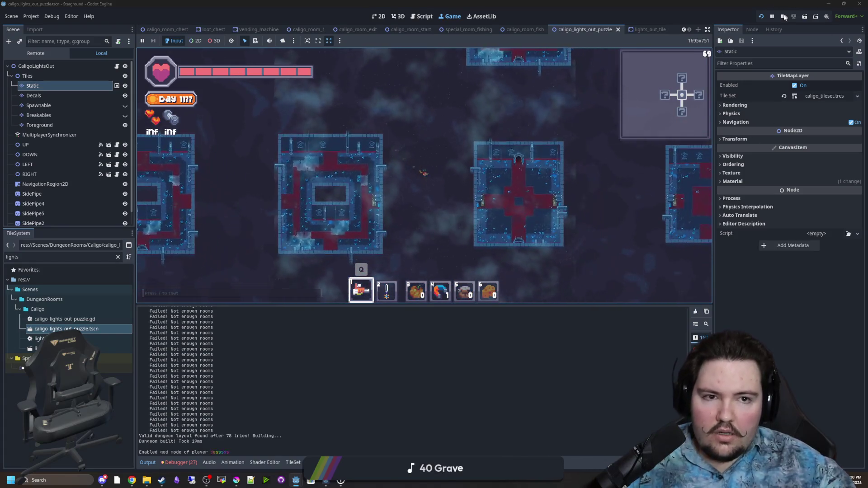
click(784, 17)
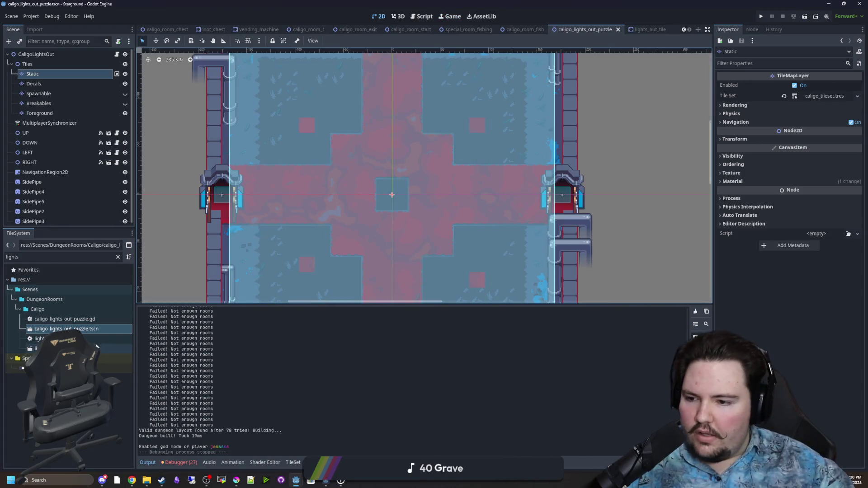
Check caligo_lights_out_puzzle's weight 50 on line 299 of loot_table.gd, then reselect the Static layer in 2D
double_click(113, 257)
text(loo)
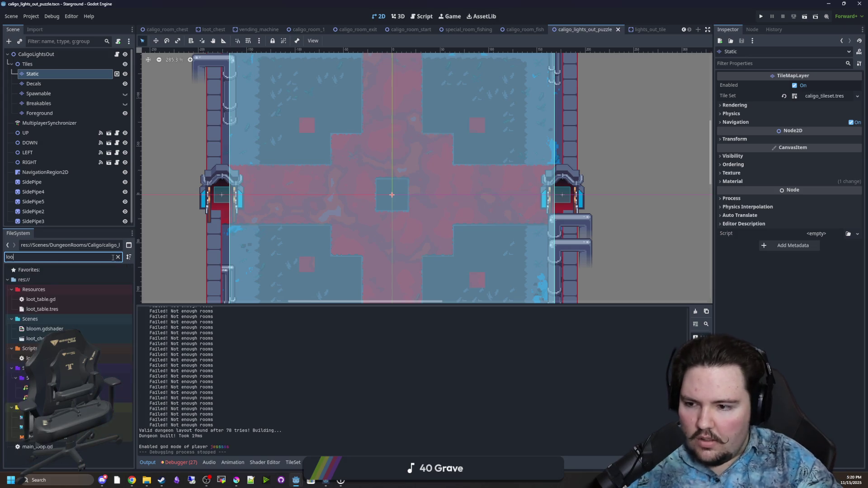
text(t)
double_click(40, 299)
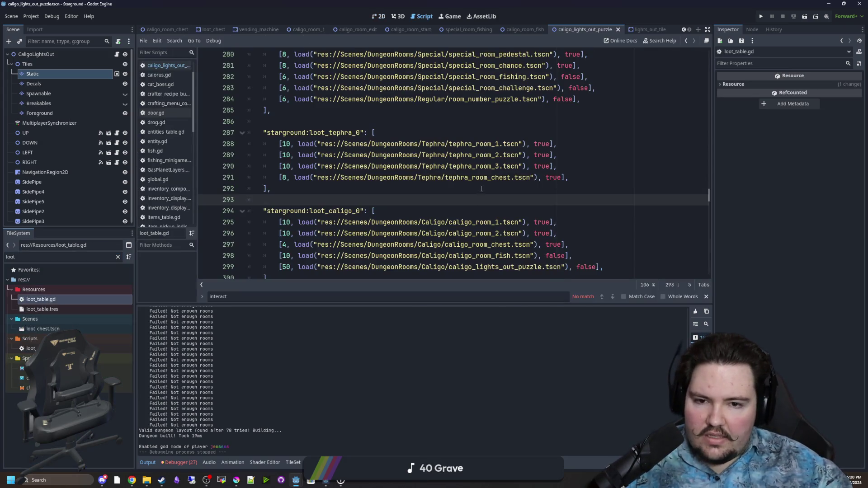
scroll(511, 194, down, 2)
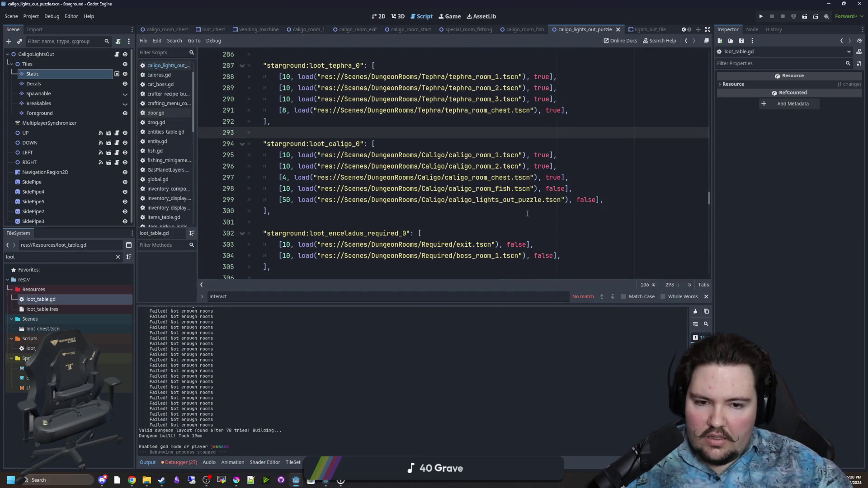
click(405, 200)
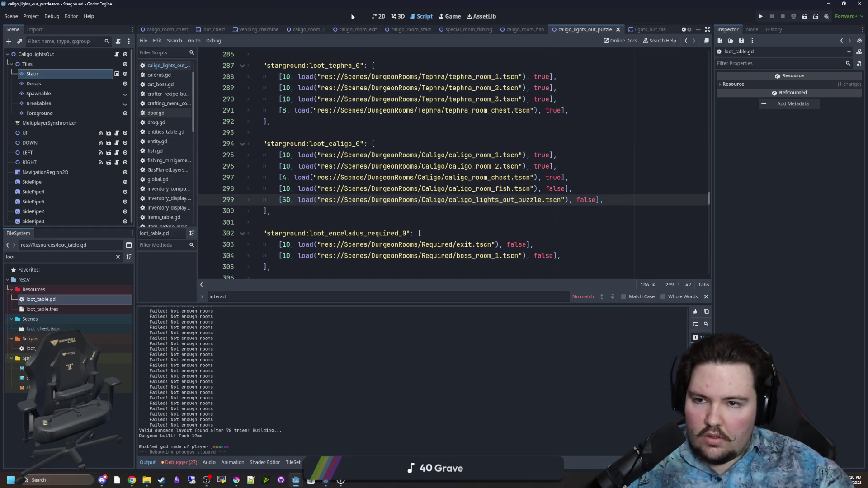
click(379, 16)
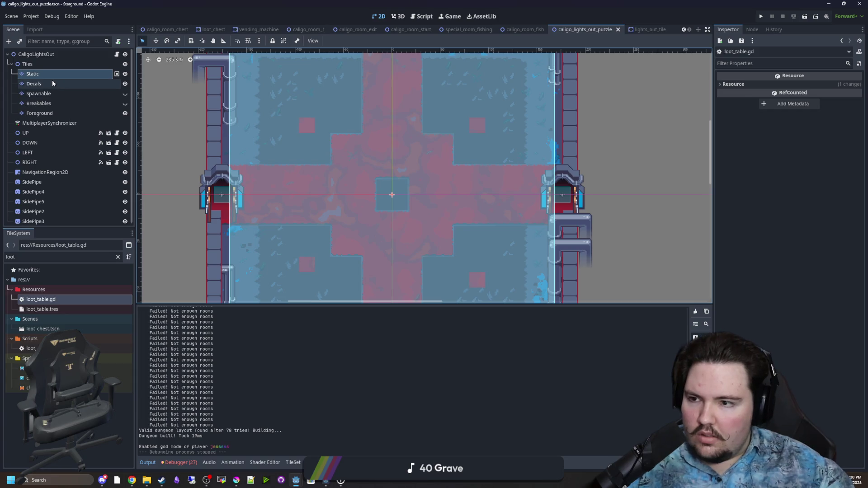
click(53, 76)
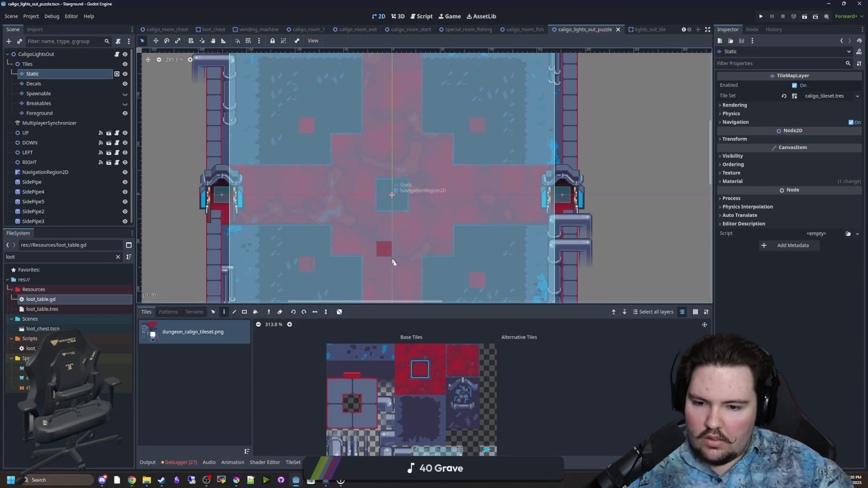
Zoom the room view out to 161%, save the scene, and run the game again
scroll(392, 262, down, 2)
scroll(430, 407, down, 3)
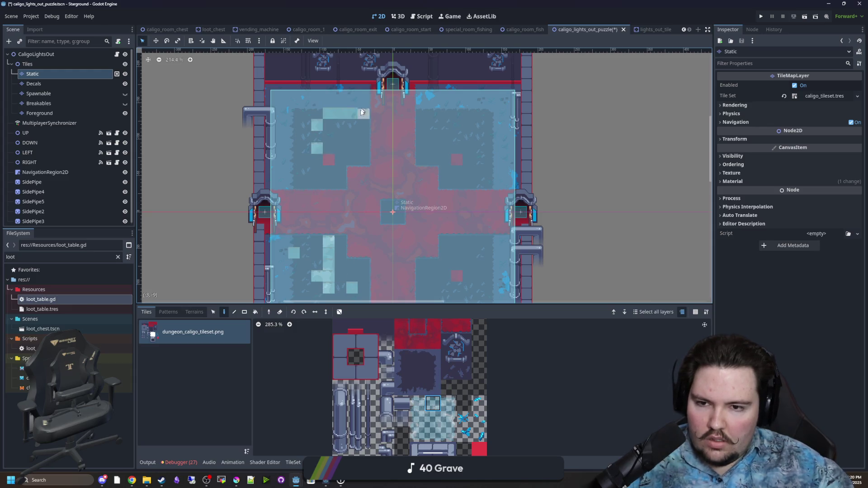
drag(447, 285, 436, 260)
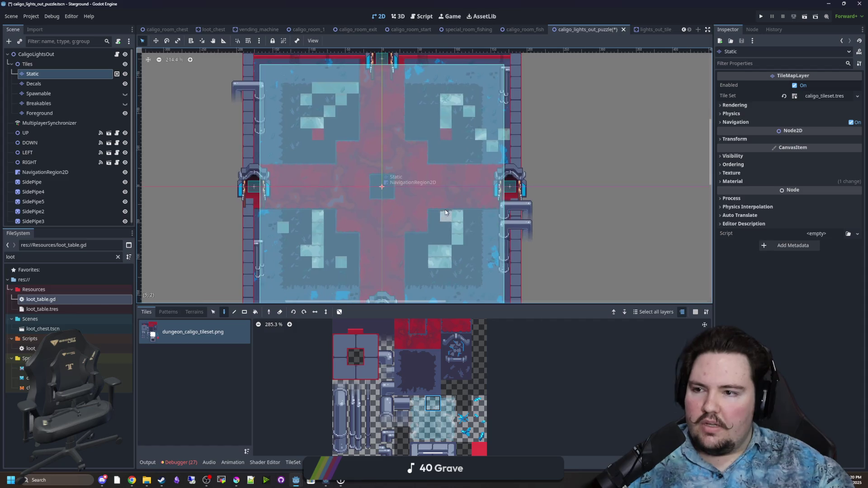
key(ctrl+s)
scroll(427, 225, down, 1)
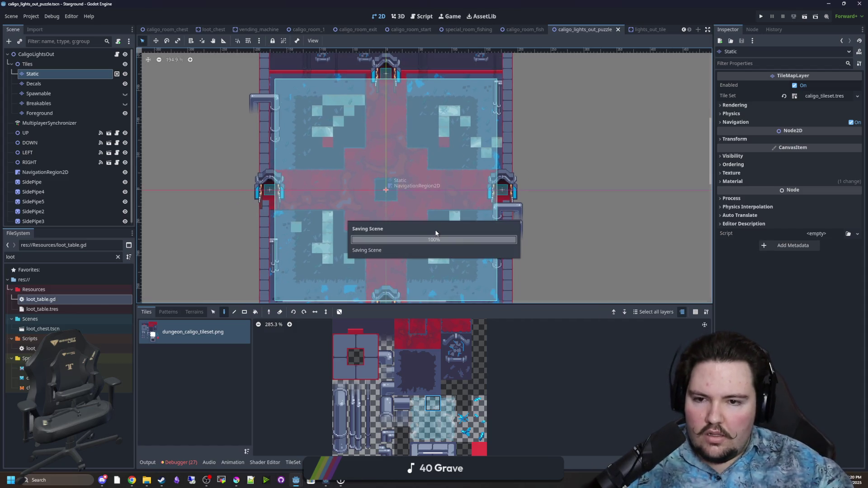
scroll(388, 149, down, 1)
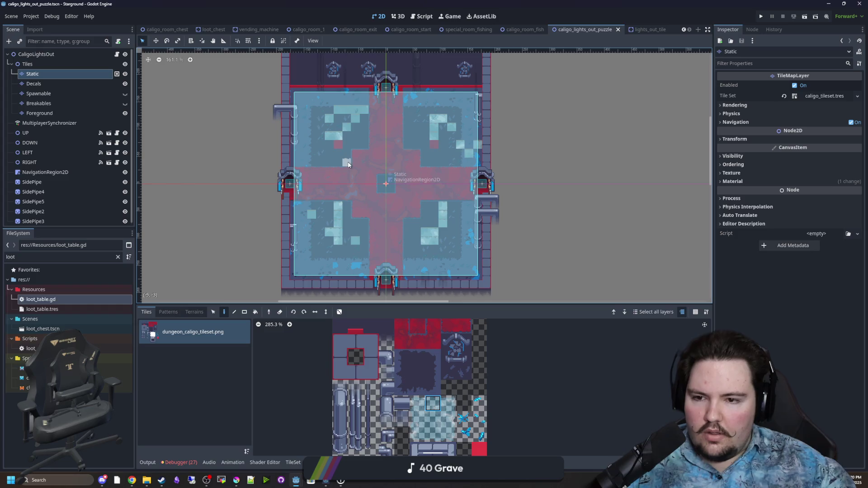
click(760, 17)
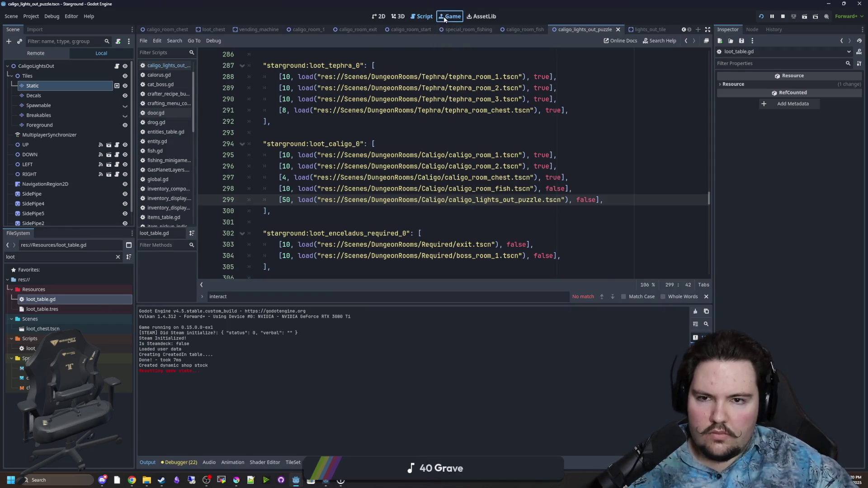
Continue into the saved world, check the starlauncher map, and enter the generated dungeon
click(445, 17)
click(231, 115)
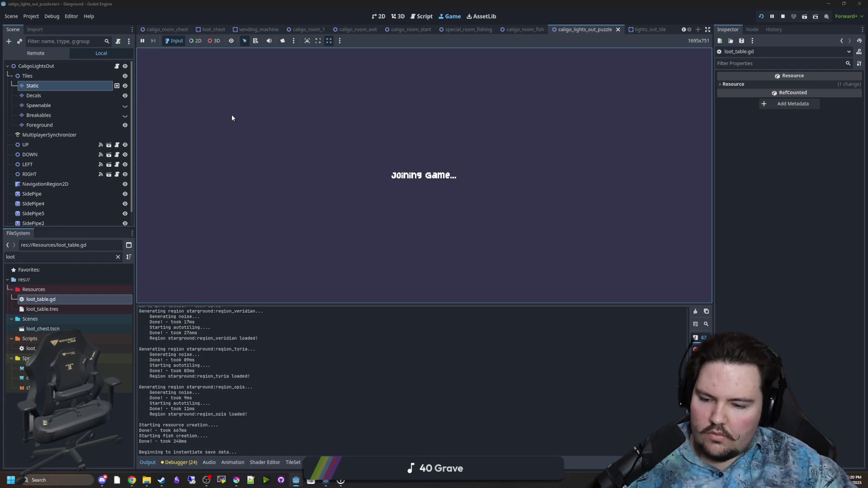
key(d)
key(w)
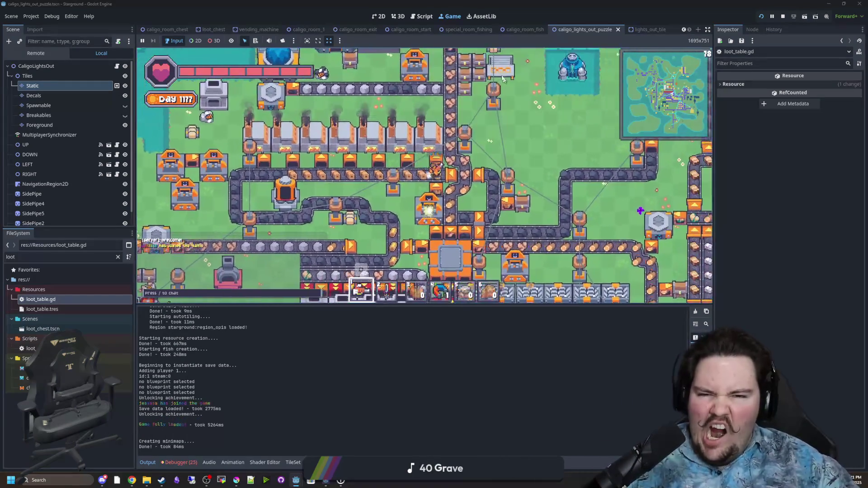
key(w)
key(e)
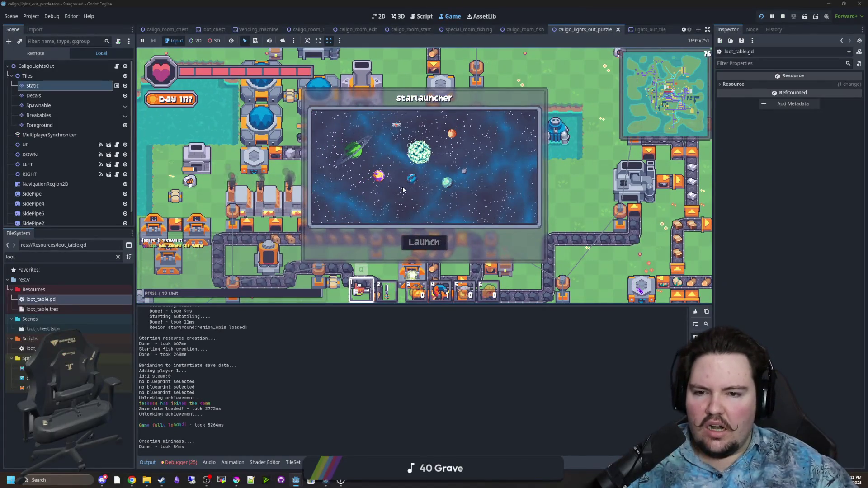
key(Escape)
key(w)
key(a)
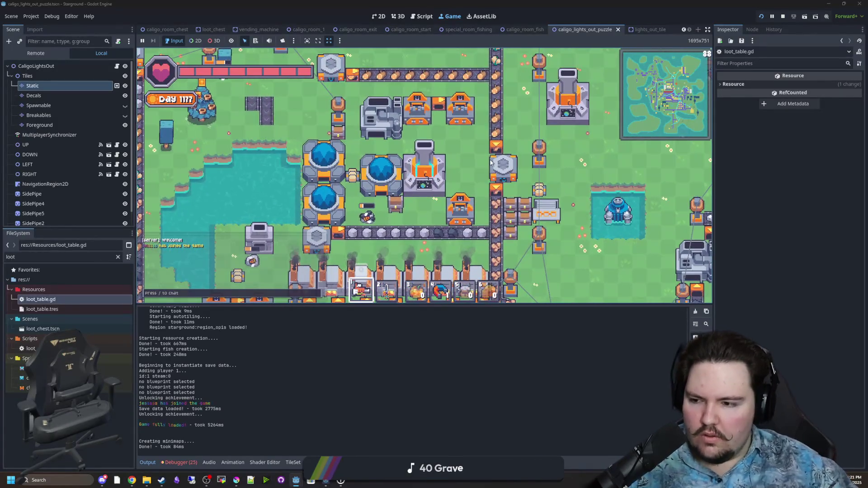
key(e)
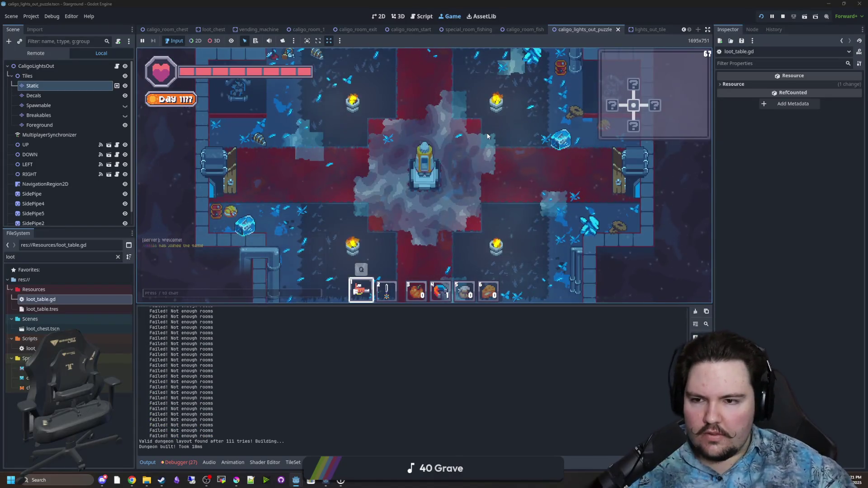
Enable god mode via the 'god' chat command, stop the game, and reopen loot_table.gd
key(slash)
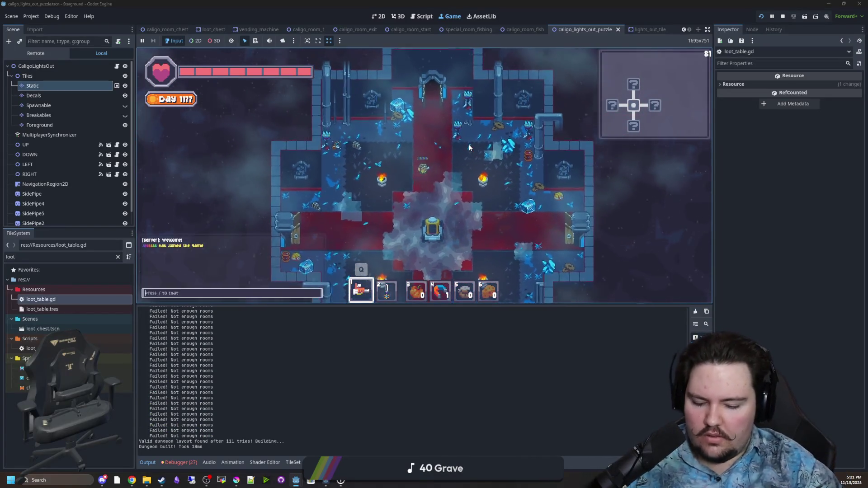
text(god t)
key(Return)
scroll(451, 116, down, 5)
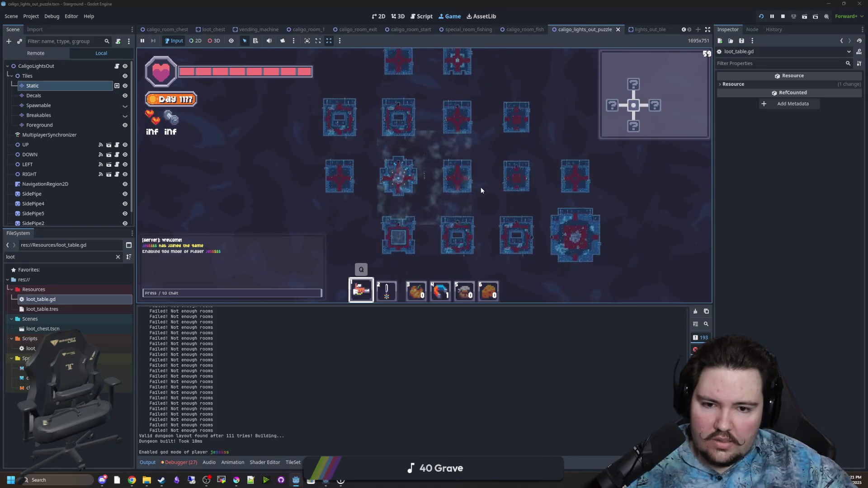
scroll(503, 205, up, 2)
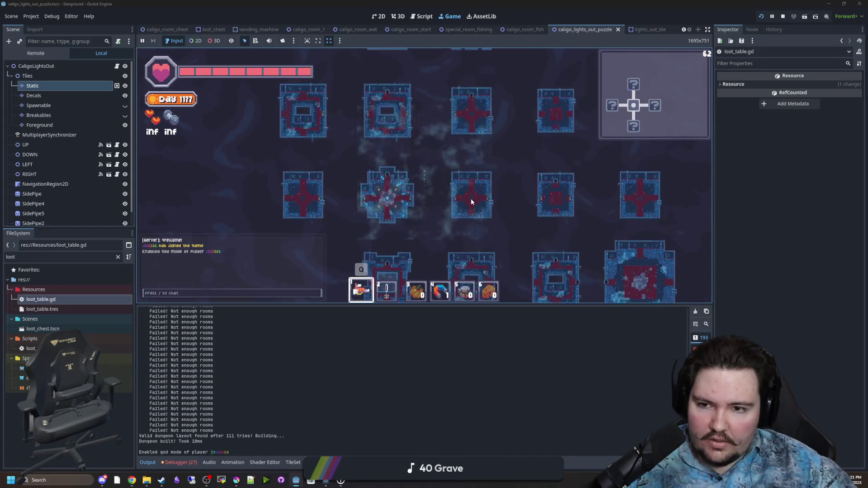
click(783, 18)
double_click(78, 297)
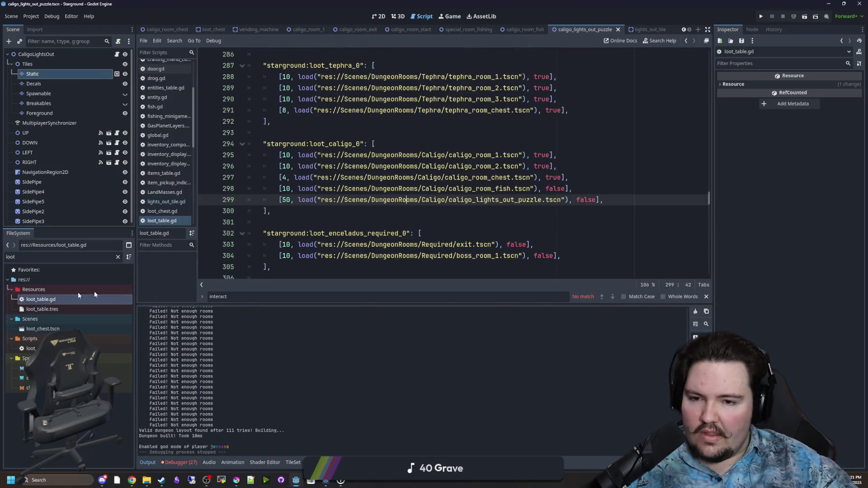
Change the caligo_lights_out_puzzle weight on line 299 from 50 to 100
click(352, 220)
key(ctrl+s)
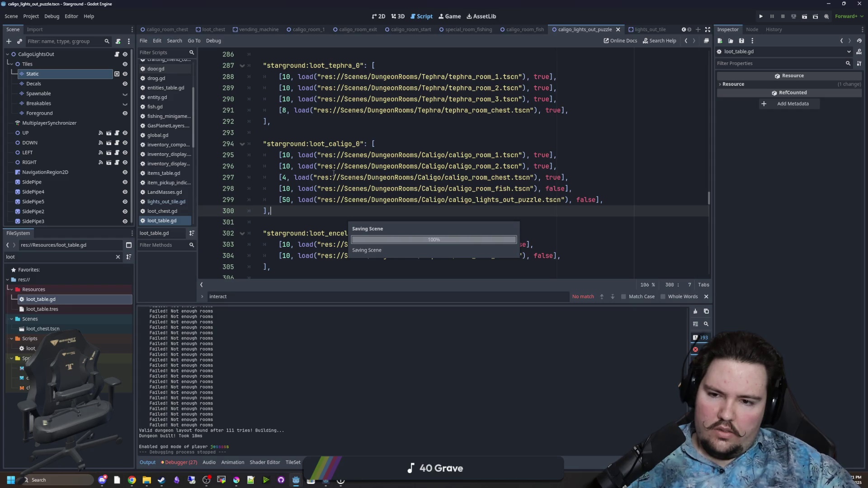
click(283, 200)
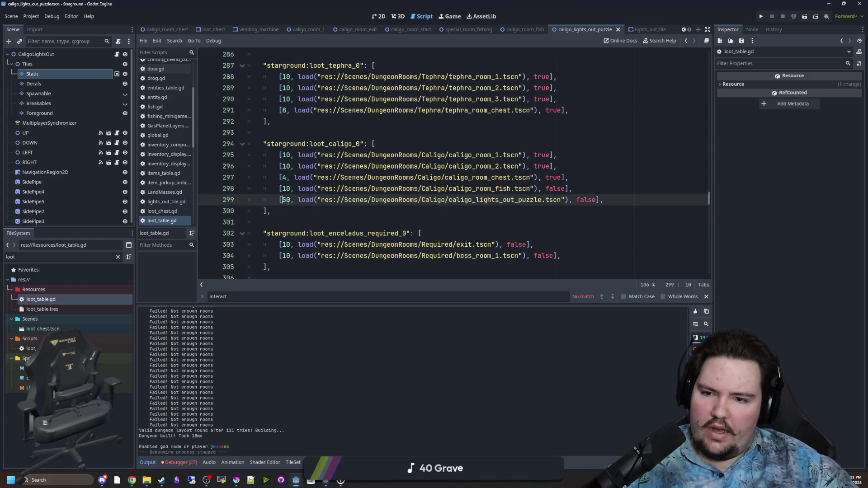
key(BackSpace)
key(BackSpace)
text(100)
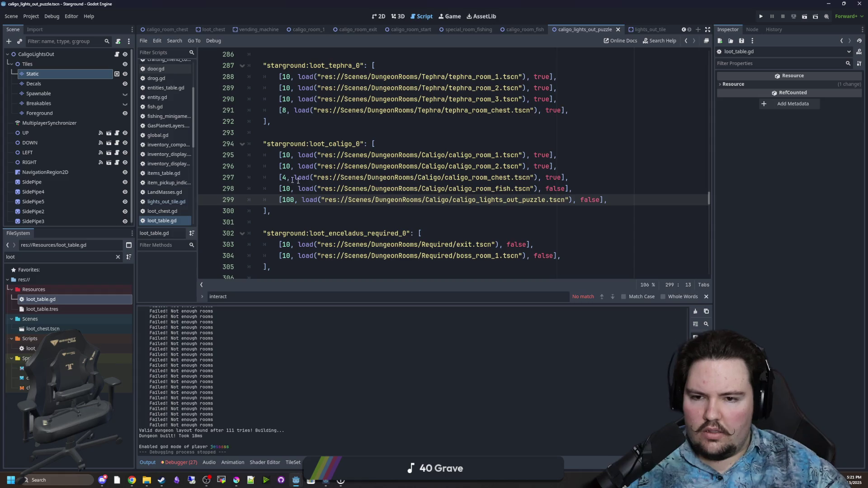
key(Down)
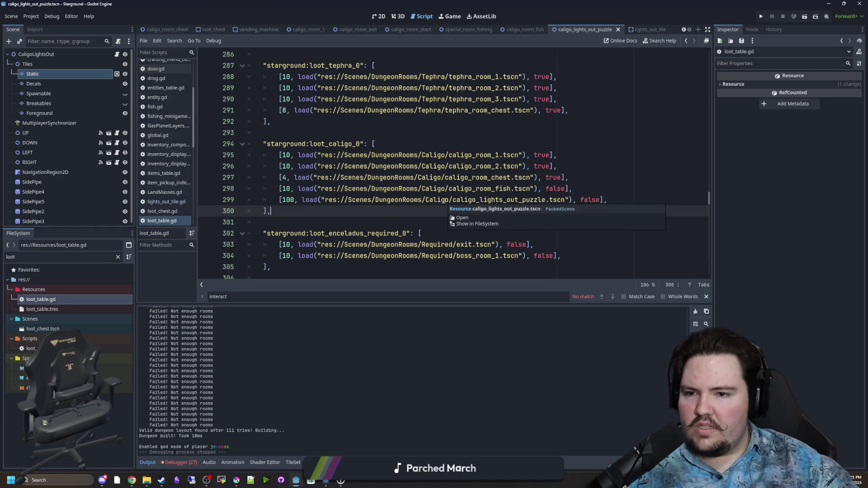
click(382, 219)
click(420, 200)
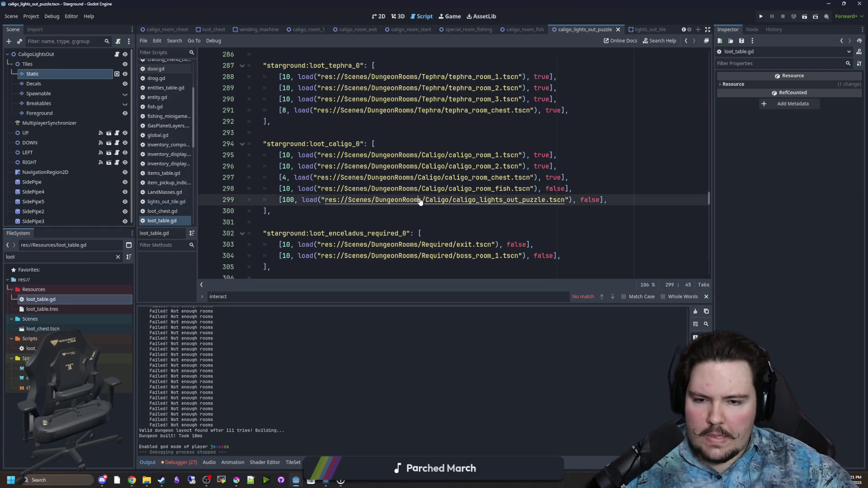
double_click(463, 203)
Filter the FileSystem for 'lights', open caligo_lights_out_puzzle.tscn, and save it
click(118, 257)
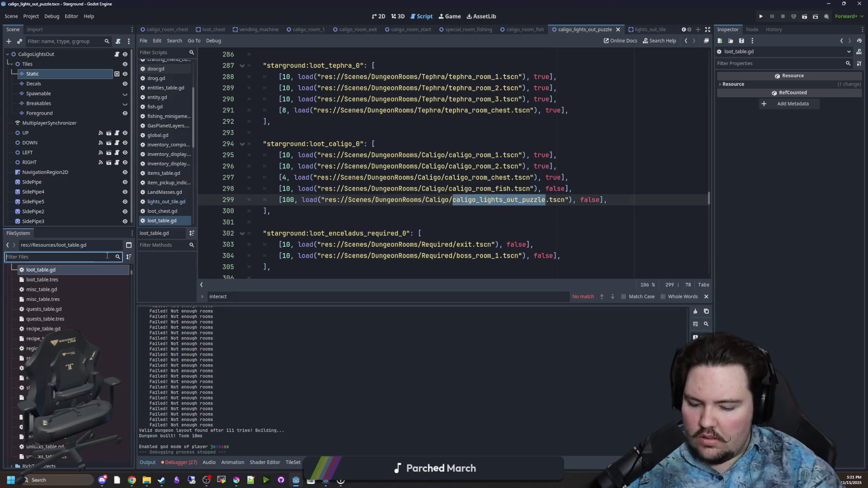
text(lights)
click(92, 330)
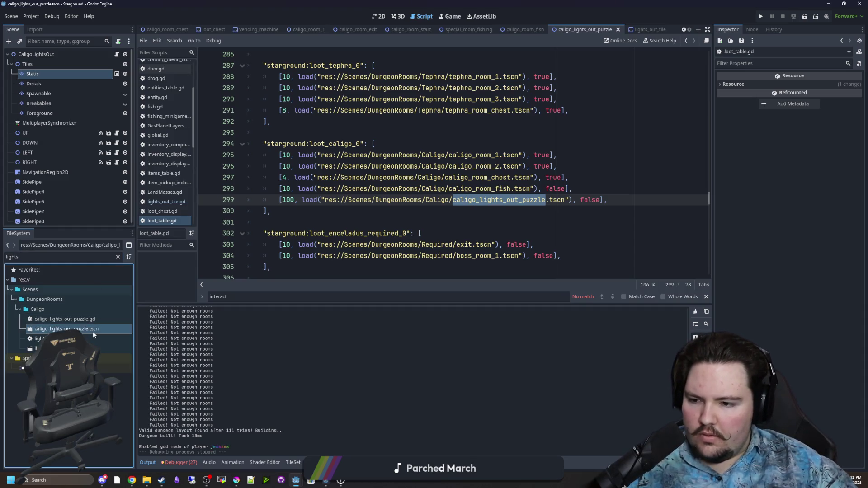
double_click(93, 330)
key(ctrl+s)
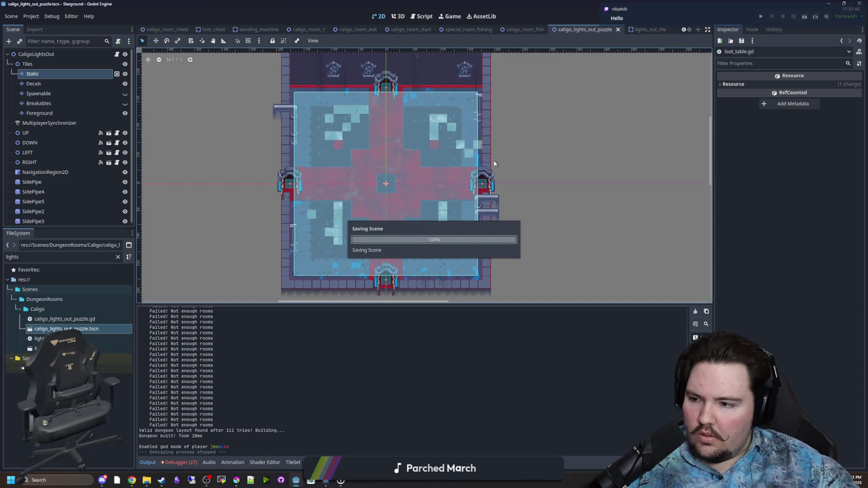
Make the Spawnable and Breakables layers visible in the scene tree
scroll(382, 190, down, 3)
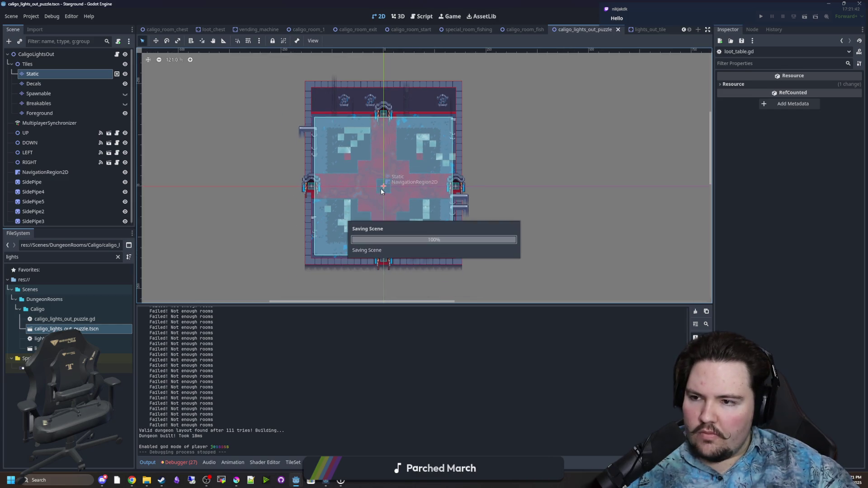
click(126, 95)
click(125, 103)
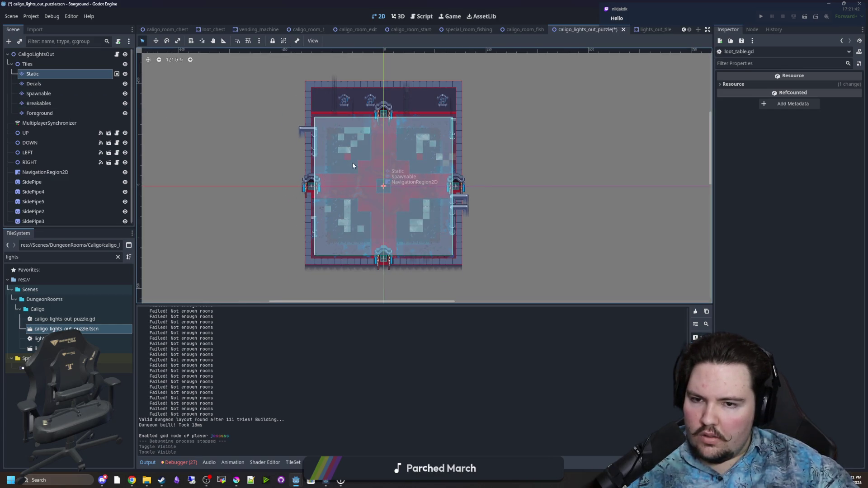
scroll(376, 185, up, 3)
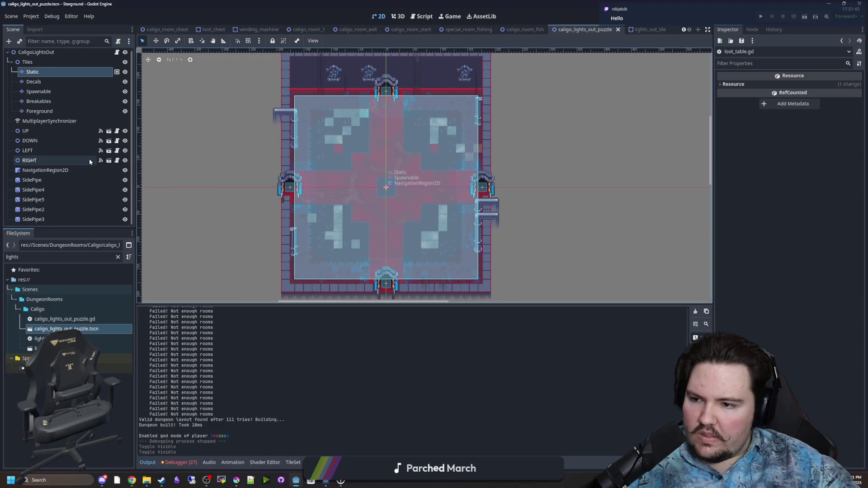
Assign the UP, DOWN, LEFT and RIGHT nodes as the CaligoLightsOut room's four exits
click(90, 54)
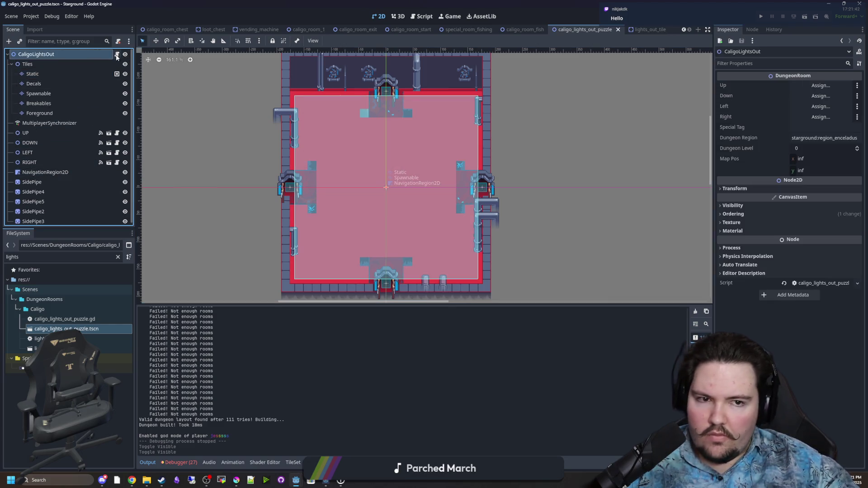
drag(26, 133, 725, 70)
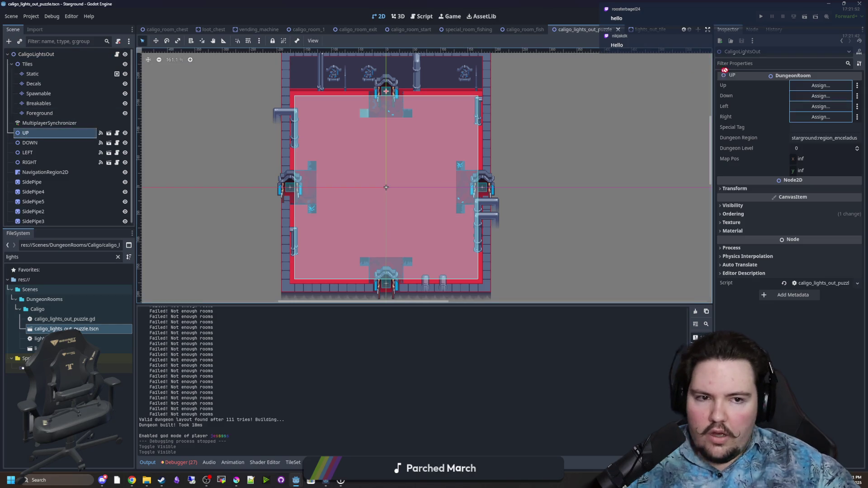
drag(801, 87, 802, 88)
mouse_move(30, 143)
mouse_down()
mouse_move(406, 135)
mouse_move(820, 96)
mouse_up()
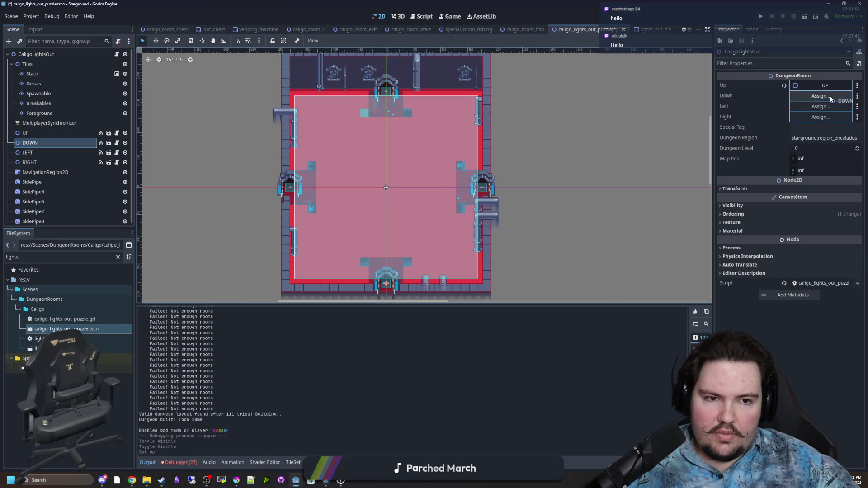
mouse_move(68, 153)
mouse_down()
mouse_move(596, 145)
mouse_move(820, 106)
mouse_up()
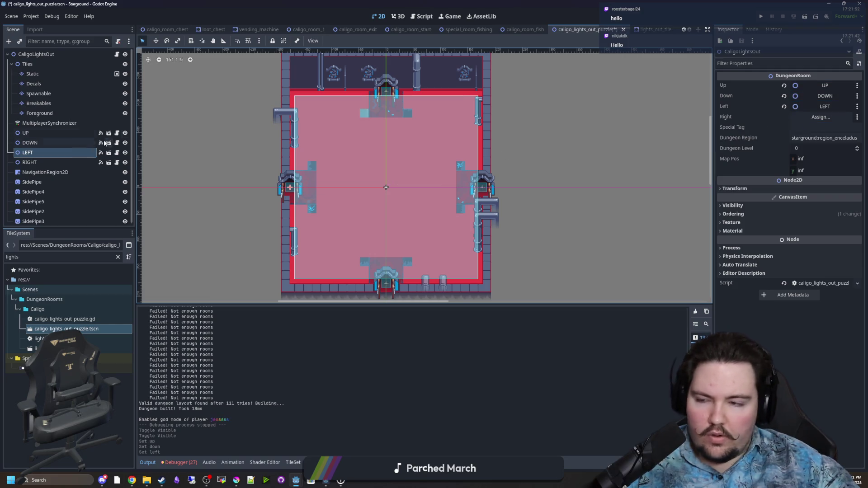
mouse_move(44, 162)
mouse_down()
mouse_move(811, 126)
mouse_move(821, 119)
mouse_up()
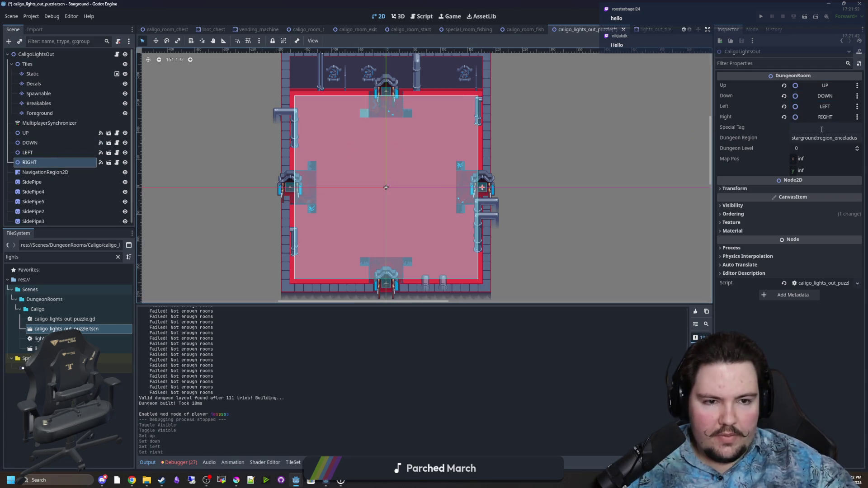
Set the room's Special Tag to puzzle, save the scene and run the project
click(820, 127)
text(puz)
key(Return)
key(ctrl+s)
scroll(432, 207, down, 3)
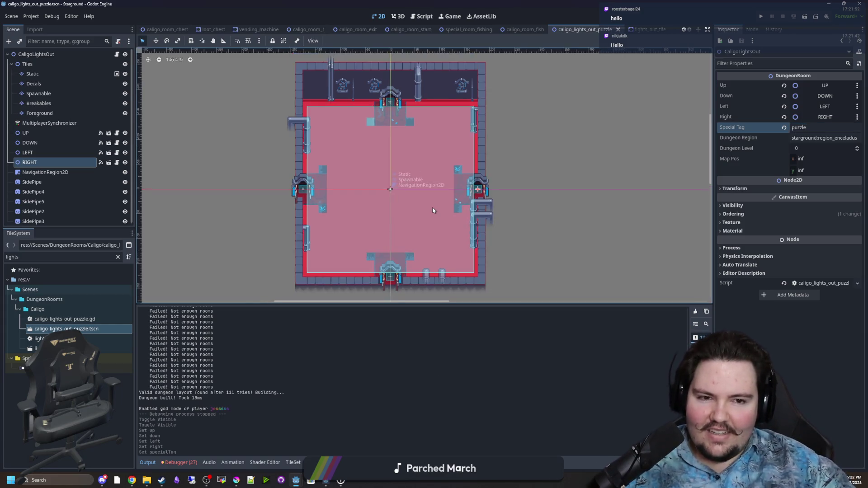
click(761, 16)
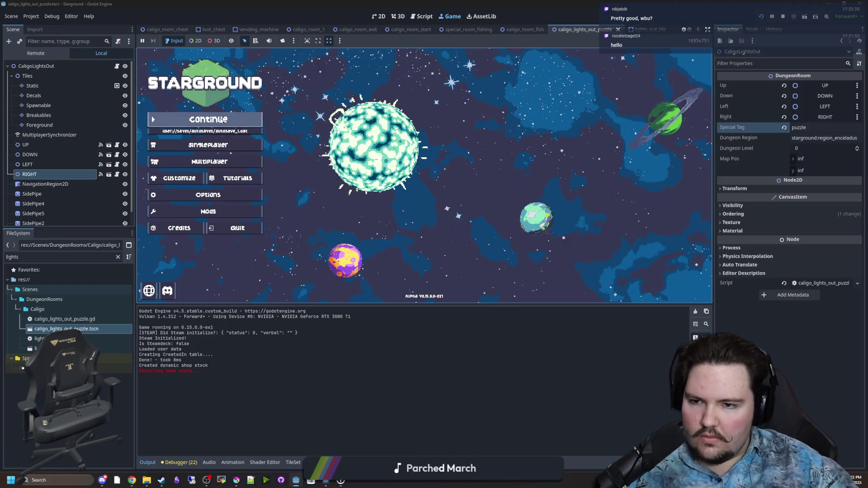
Continue the saved game and use the star launcher to travel to the Caligo dungeon
click(214, 121)
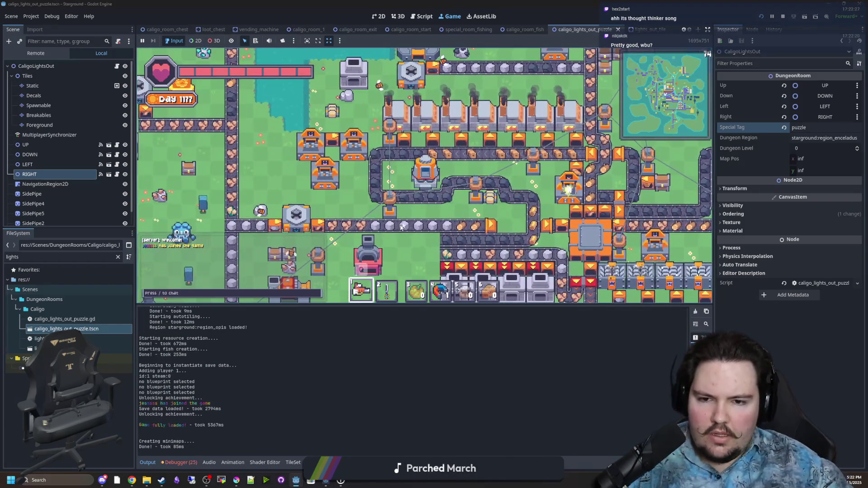
key(w)
key(d)
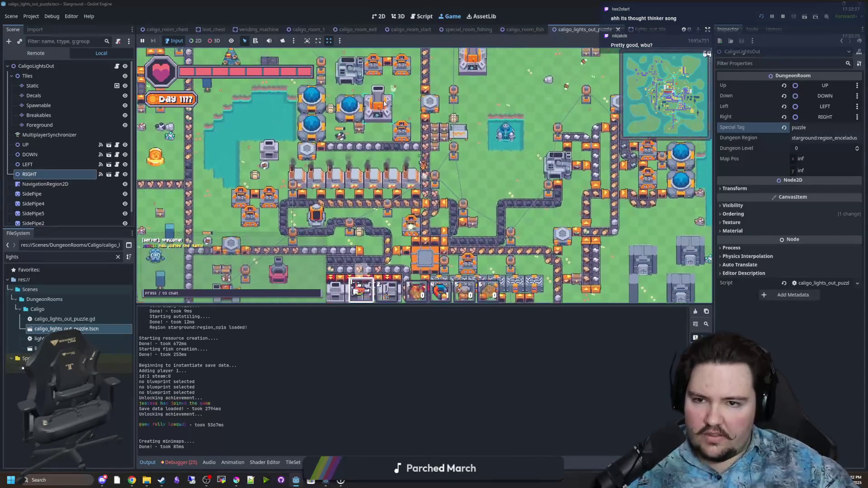
click(384, 103)
click(427, 240)
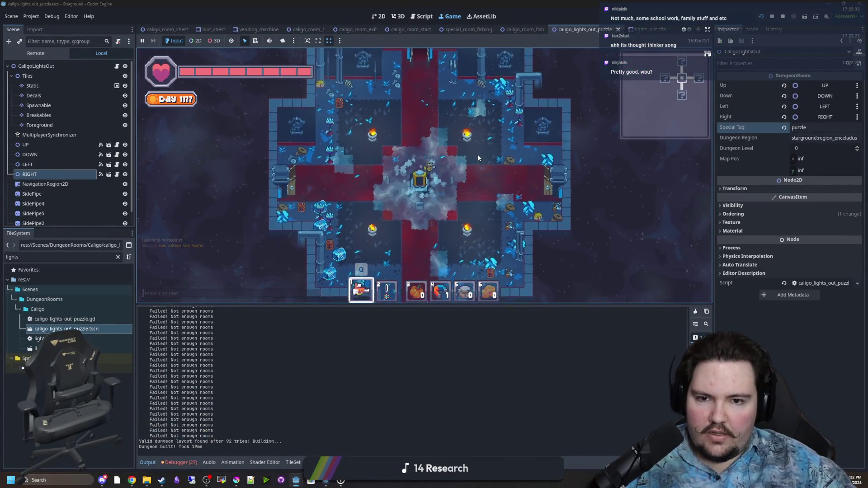
Enable god mode with the '/god true' chat command and zoom in on the puzzle room
text(/god true)
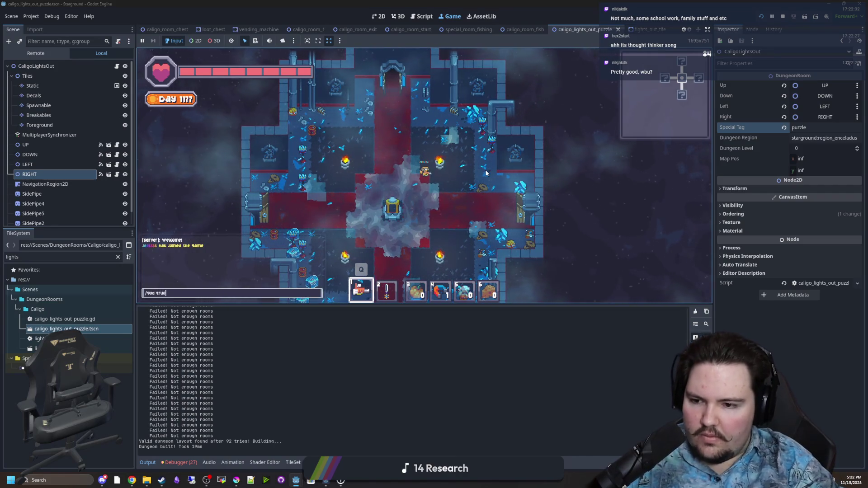
key(Return)
scroll(481, 144, down, 5)
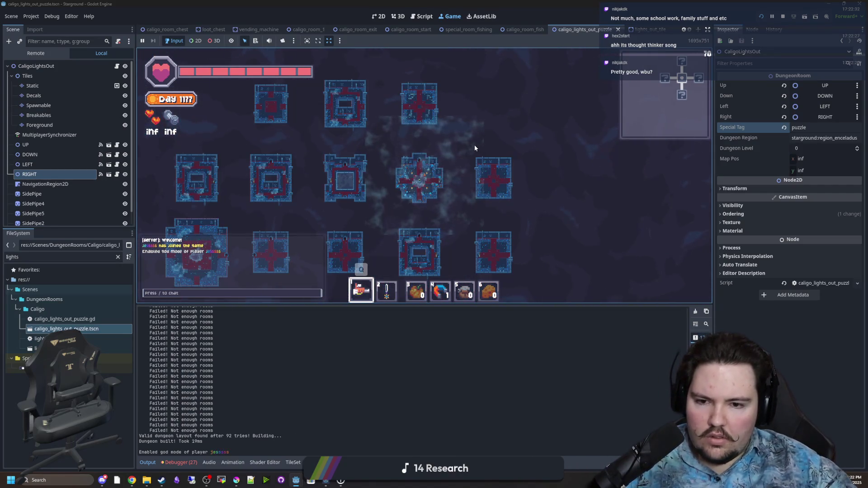
scroll(474, 145, down, 4)
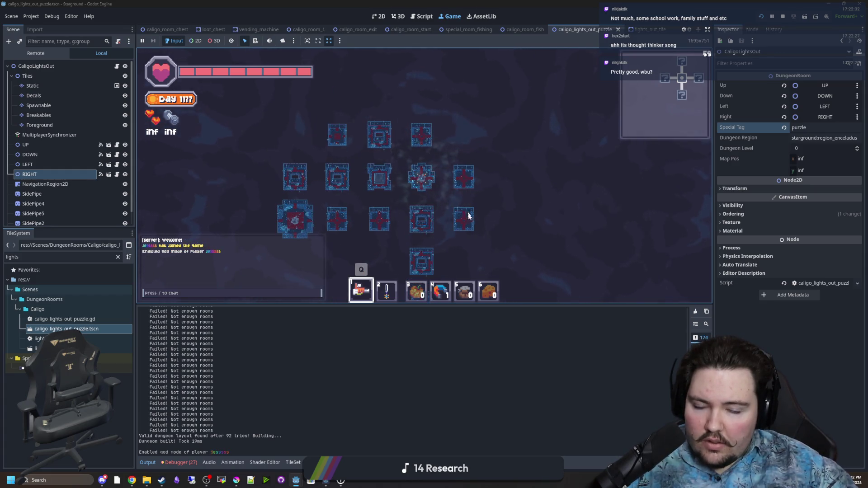
scroll(468, 216, up, 4)
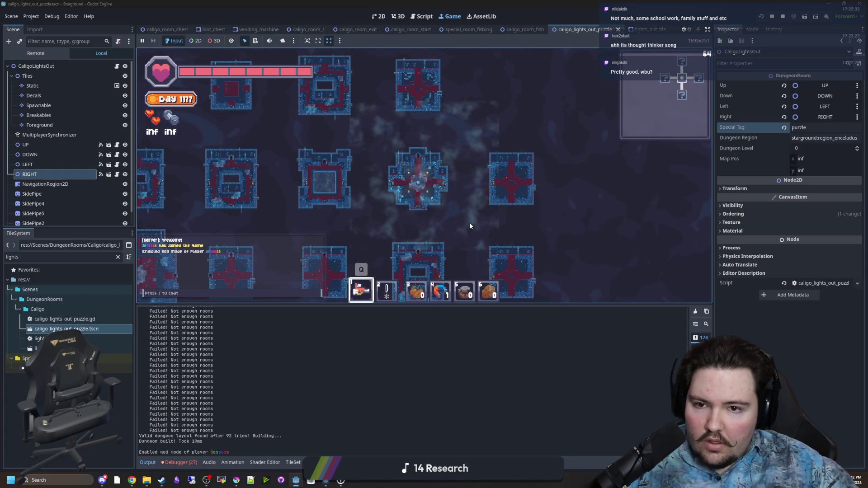
scroll(443, 181, up, 3)
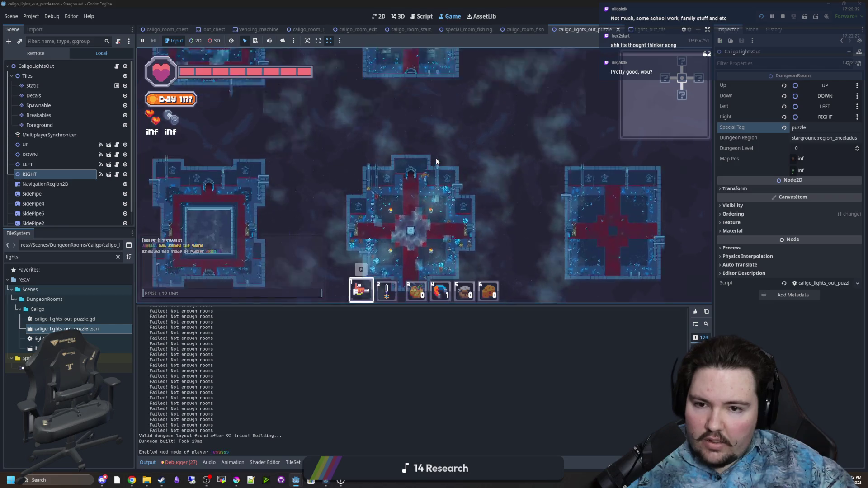
scroll(436, 159, up, 5)
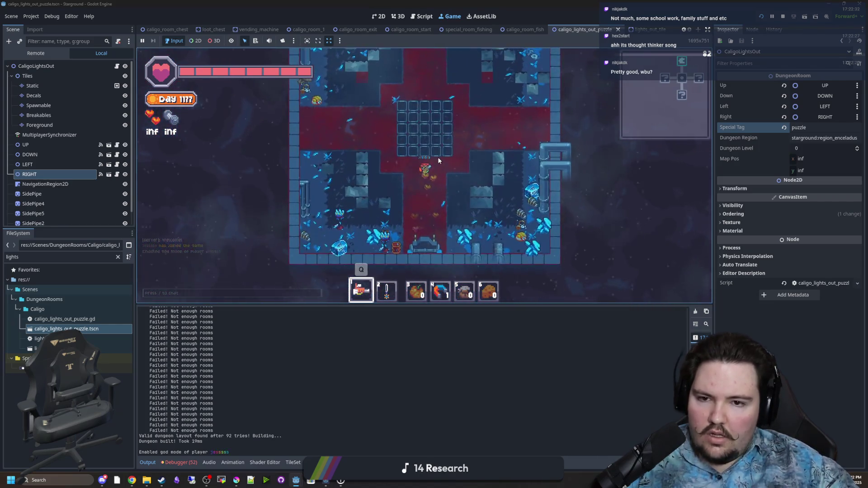
scroll(438, 161, up, 2)
Walk up to the tile grid and use a lights-out tile to test toggling
key(w)
key(a)
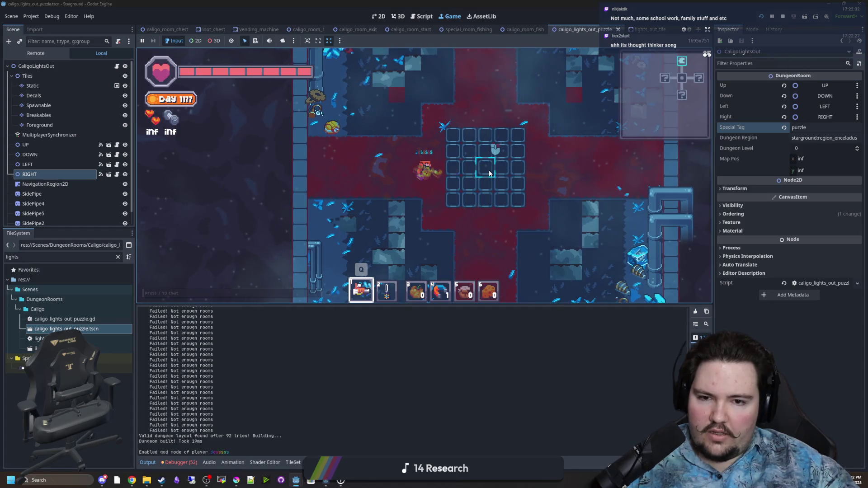
right_click(489, 173)
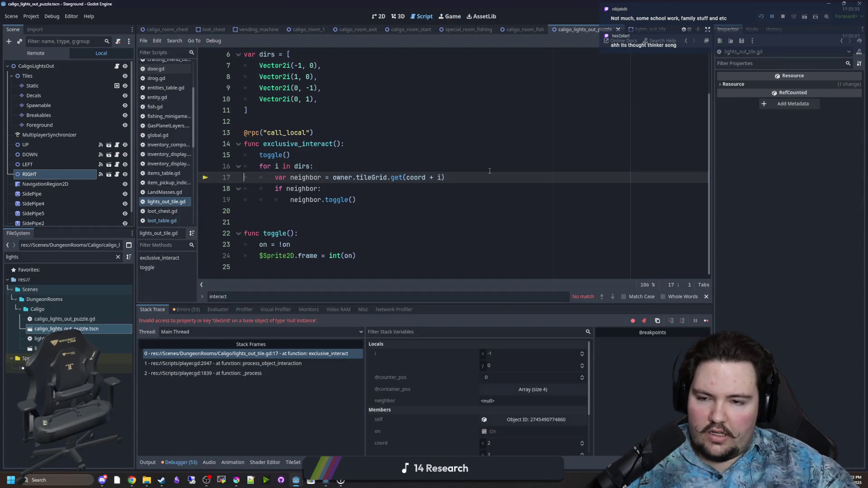
Inspect the failing tileGrid neighbour lookup on line 17 of lights_out_tile.gd
click(367, 168)
click(343, 177)
click(345, 169)
key(ctrl+s)
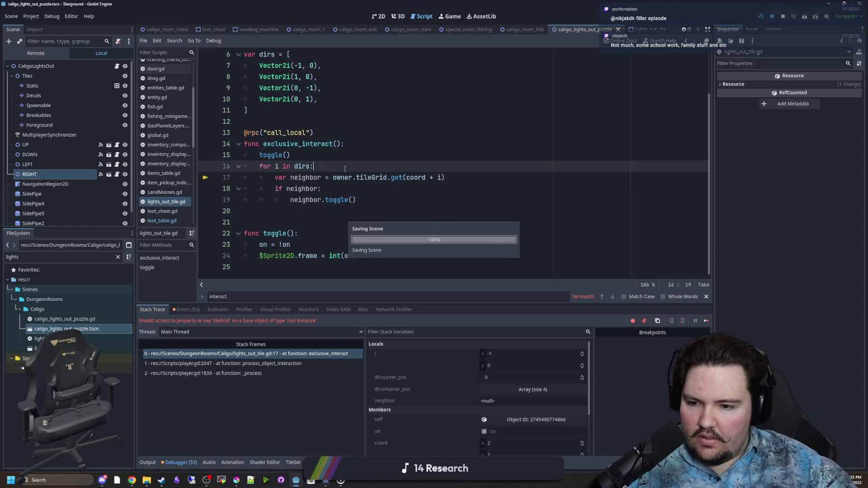
double_click(371, 177)
Open the CaligoLightsOut root node's script, caligo_lights_out_puzzle.gd
click(122, 67)
click(122, 68)
click(118, 66)
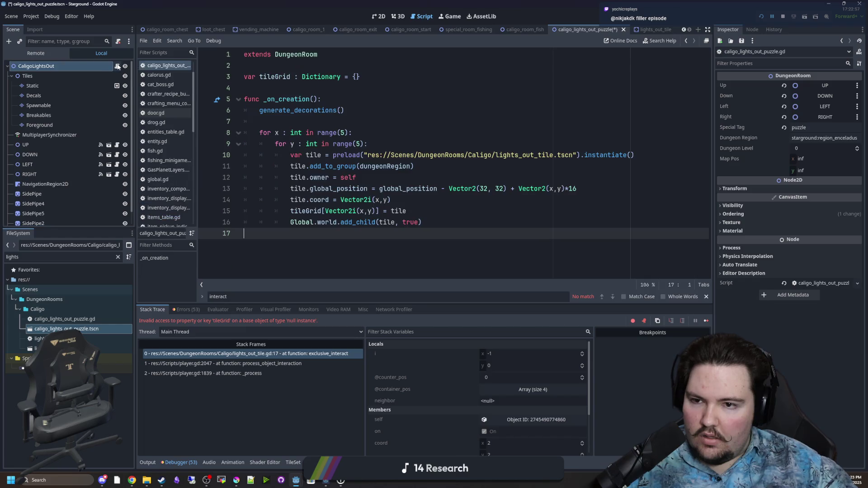
Check where tileGrid is declared and filled in the puzzle script
double_click(266, 76)
click(285, 67)
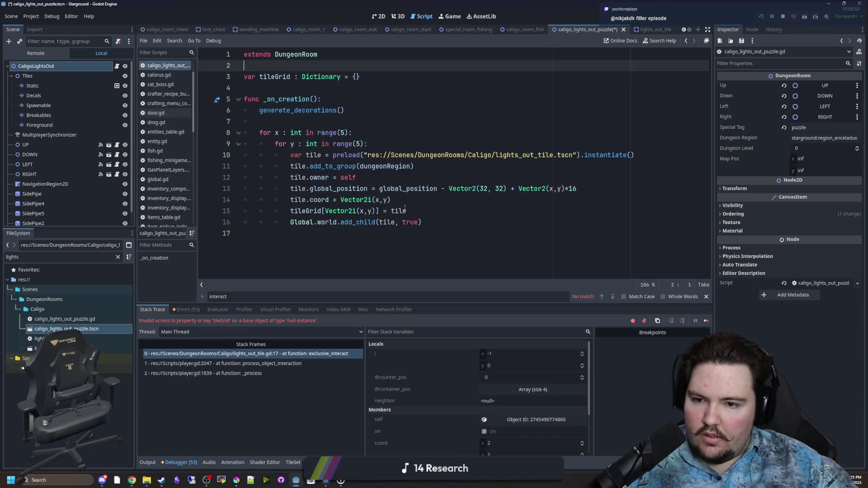
key(ctrl+s)
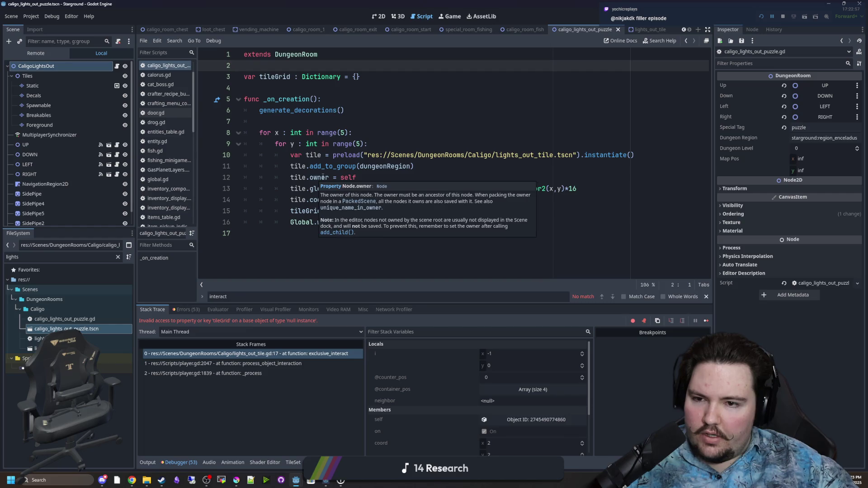
Move the 'tile.owner = self' line below the add_child call, save, and relaunch the game
mouse_move(346, 177)
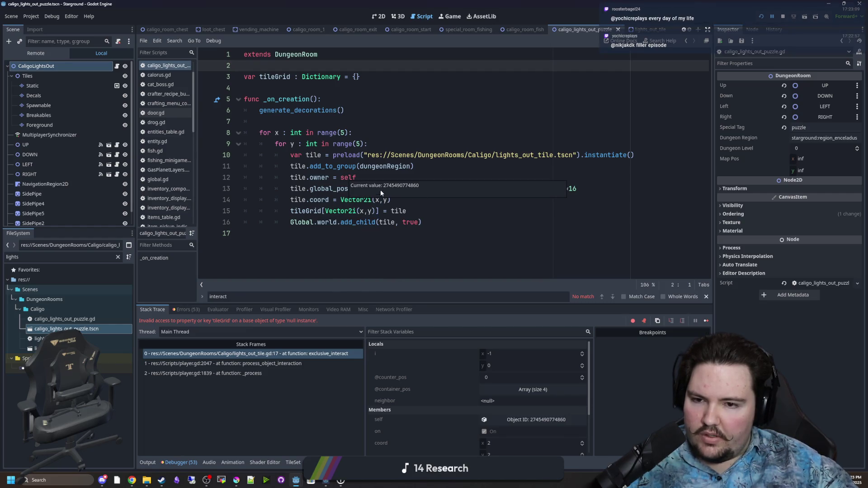
click(374, 177)
drag(357, 178, 291, 177)
key(ctrl+c)
key(BackSpace)
key(BackSpace)
click(434, 211)
key(Return)
key(ctrl+v)
click(436, 211)
key(ctrl+s)
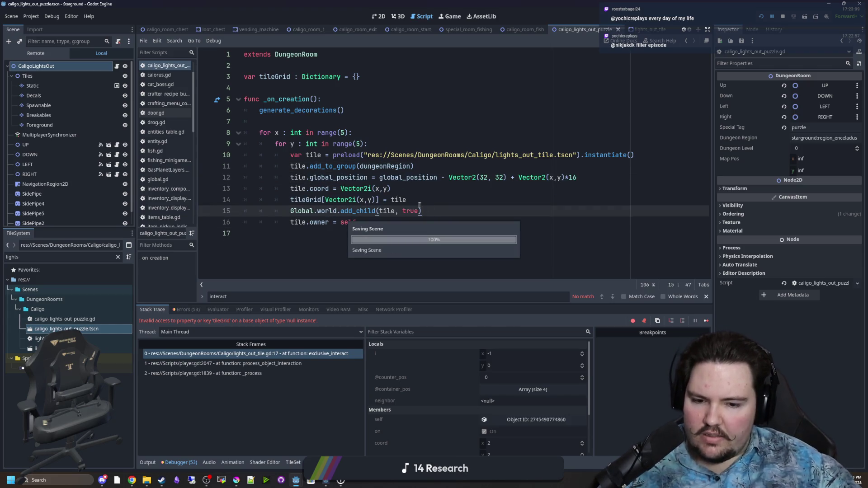
click(761, 18)
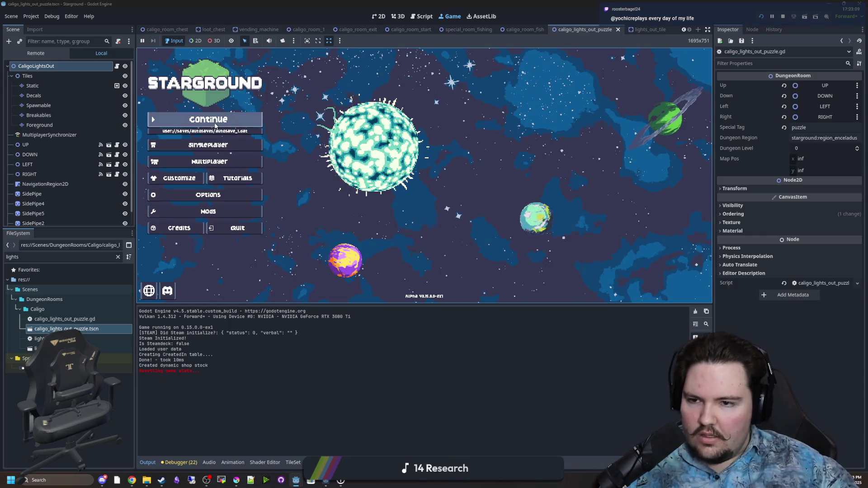
Continue the saved game and launch to the Caligo dungeon from the star launcher
click(209, 123)
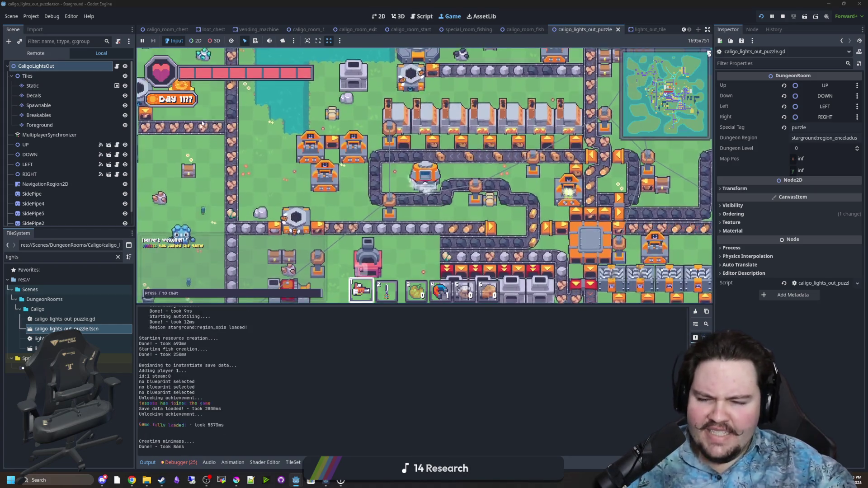
key(w)
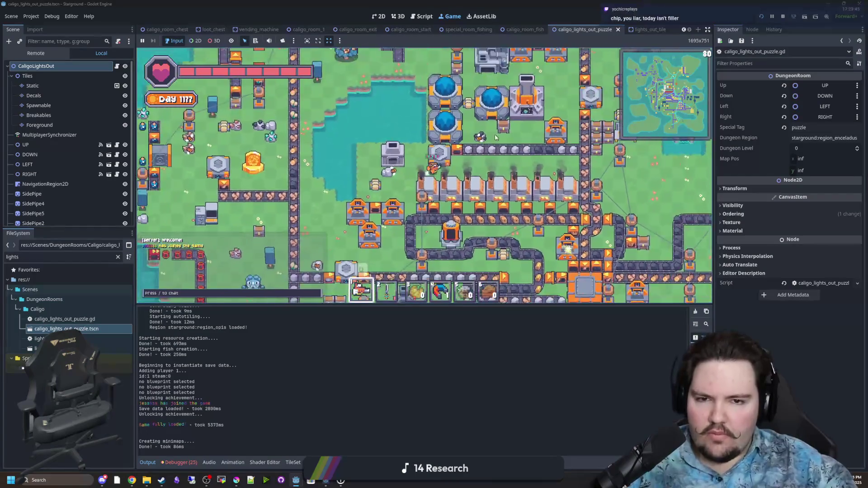
key(e)
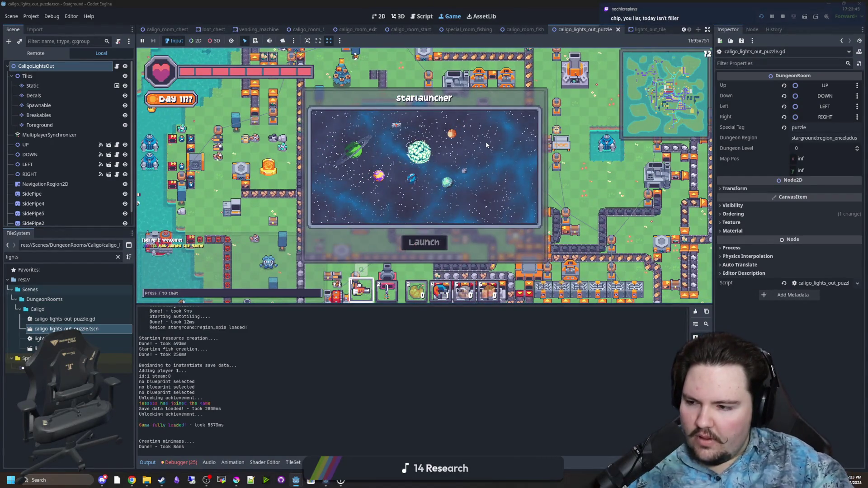
click(416, 180)
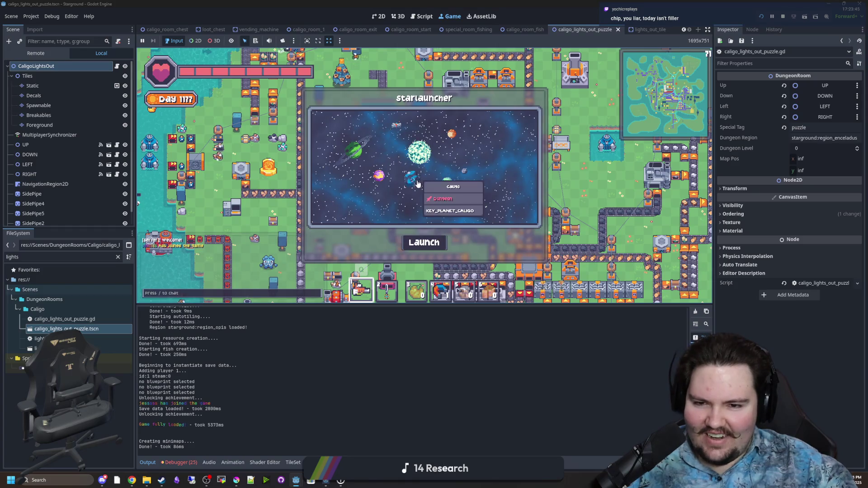
click(430, 244)
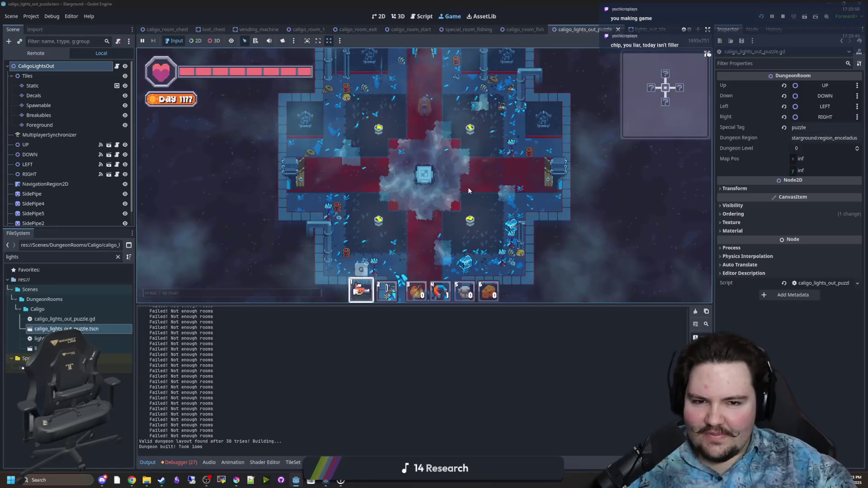
Turn on god mode with the /god chat command and adjust the camera zoom
text(/)
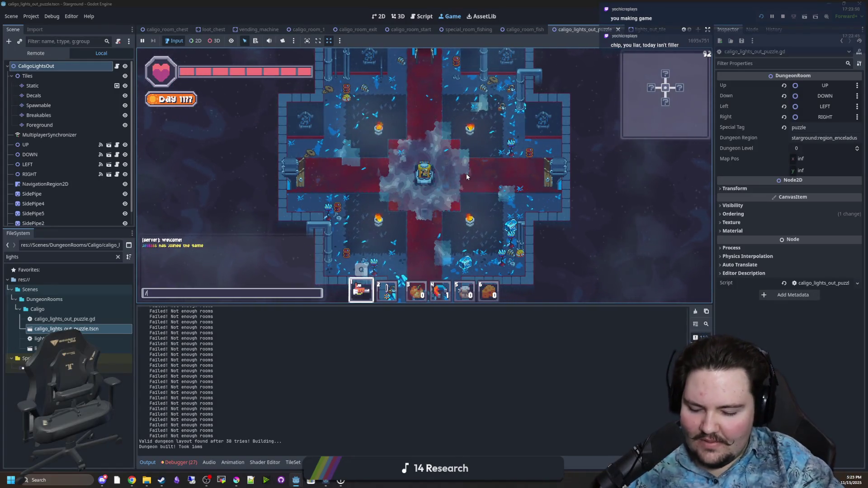
text(god tr)
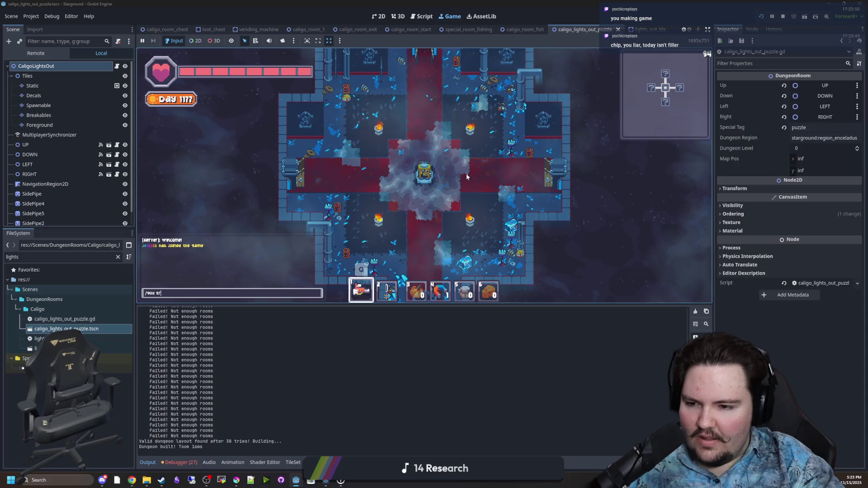
key(Return)
scroll(466, 173, down, 5)
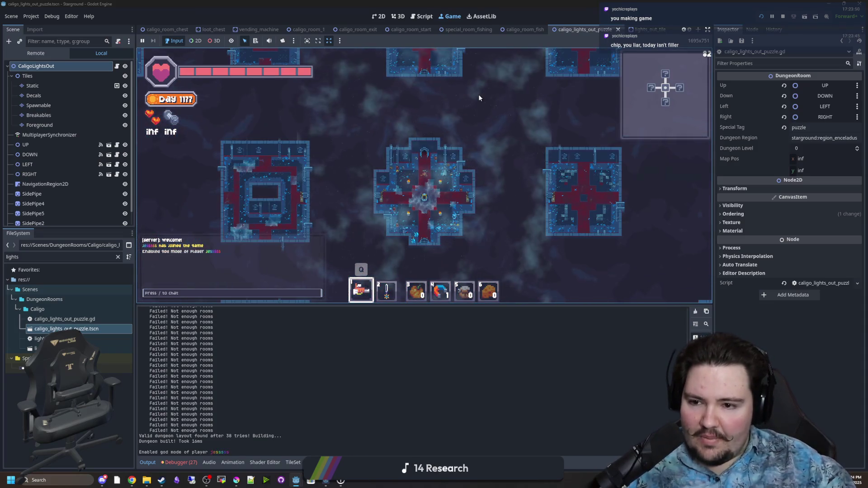
scroll(476, 131, down, 2)
scroll(495, 202, up, 4)
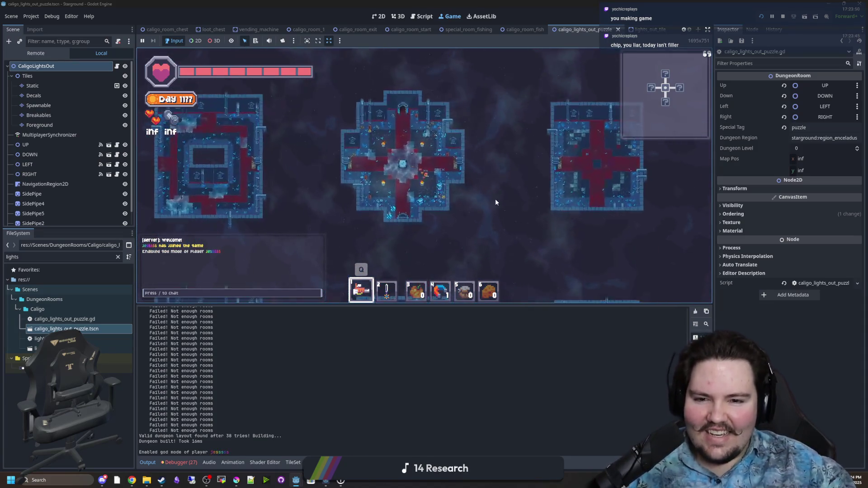
scroll(495, 202, up, 3)
Walk right into the puzzle room and toggle a tile to test its neighbours
key(d)
scroll(495, 202, up, 3)
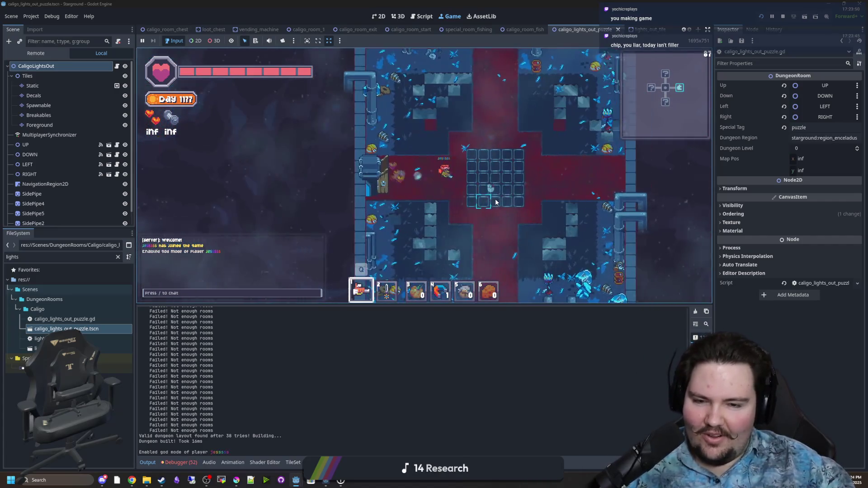
key(d)
scroll(378, 192, up, 3)
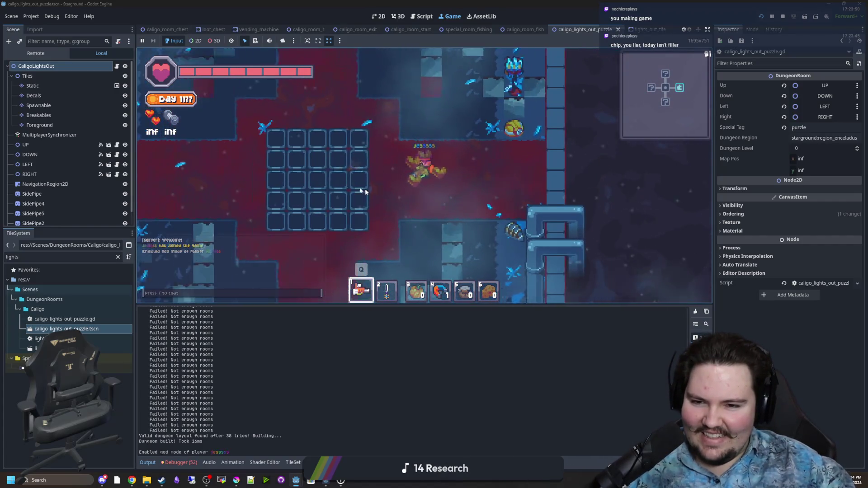
click(305, 179)
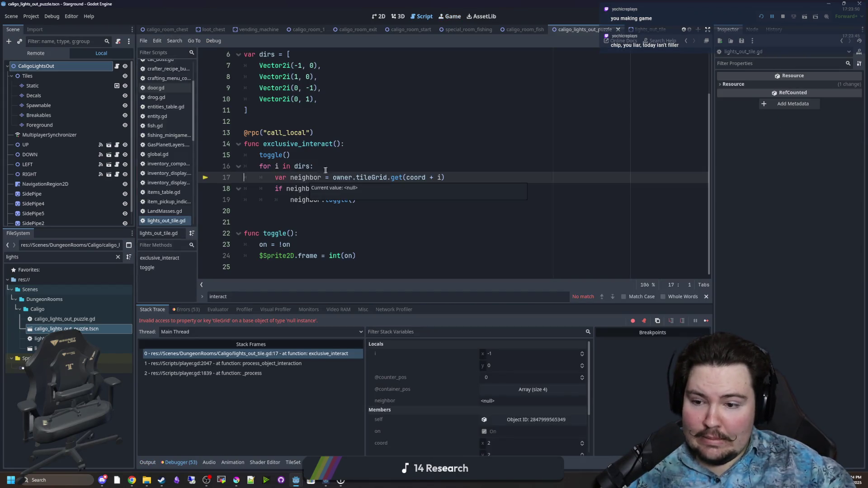
Inspect the tileGrid neighbour lookup near the toggle() call in lights_out_tile.gd
click(326, 169)
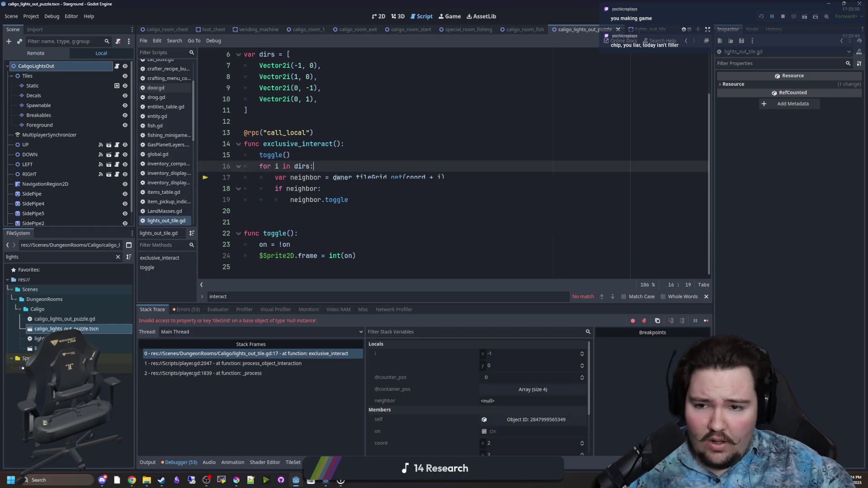
key(Up)
key(ctrl+s)
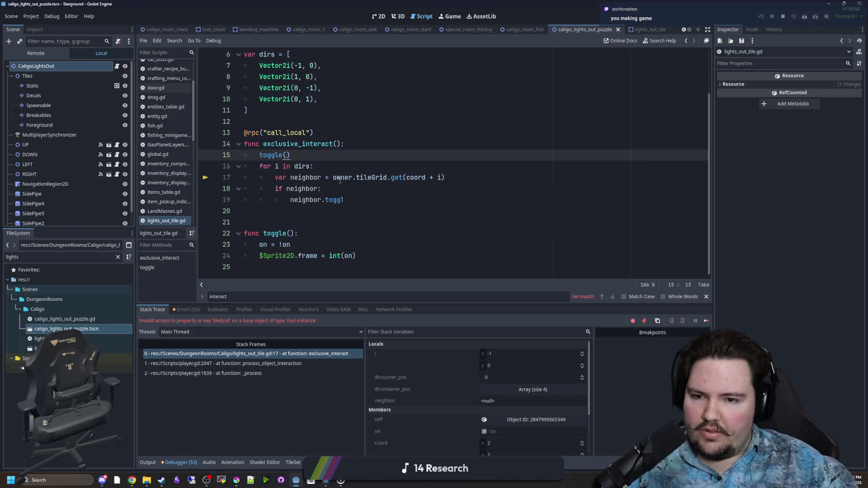
mouse_move(340, 181)
double_click(374, 177)
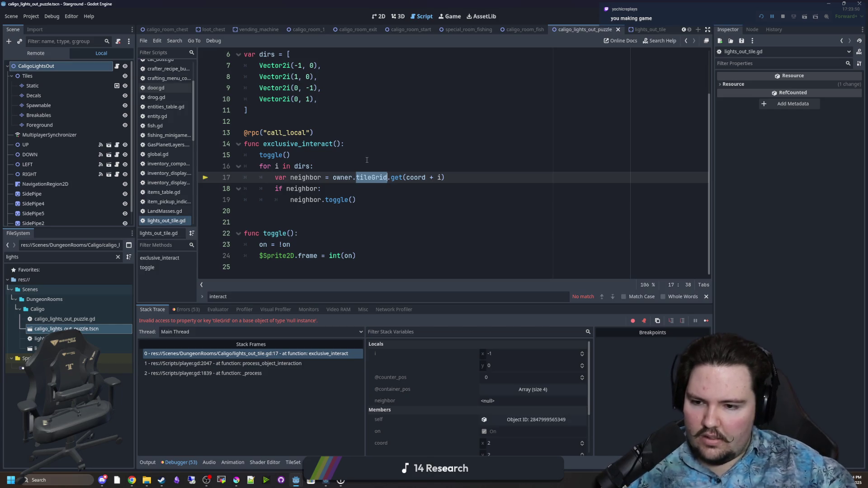
click(362, 166)
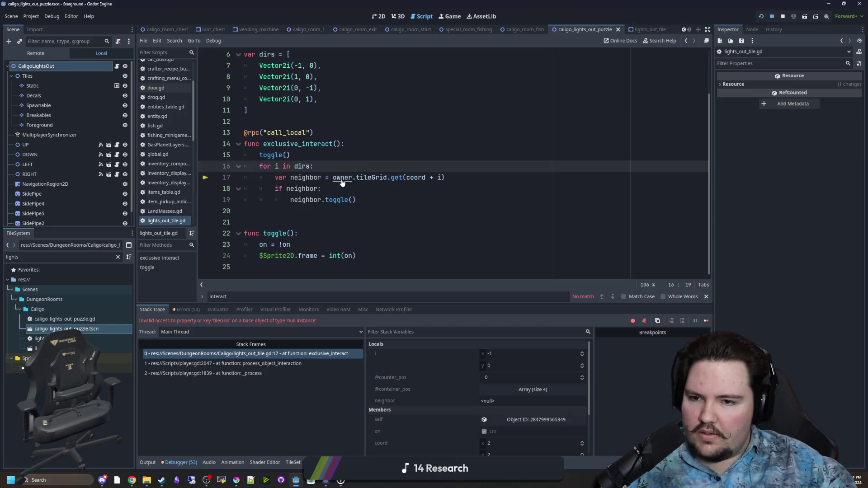
Open caligo_lights_out_puzzle.gd at the add_child line and show the debugger's Errors list
click(118, 67)
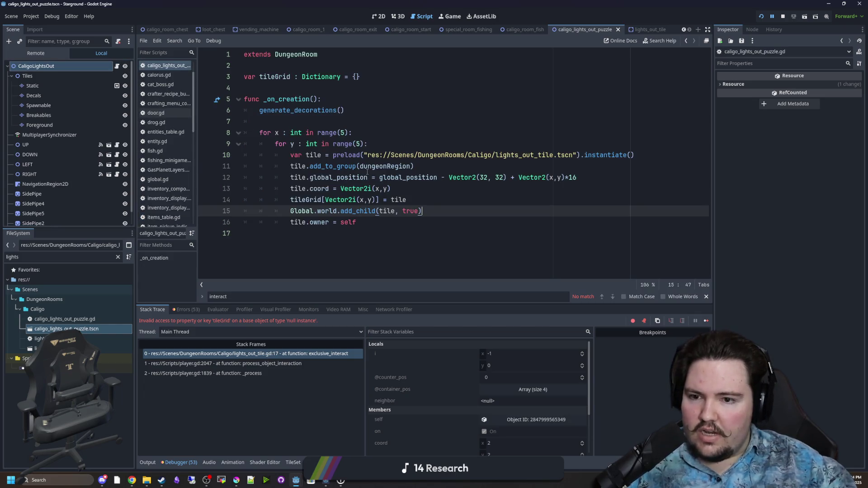
key(ctrl+s)
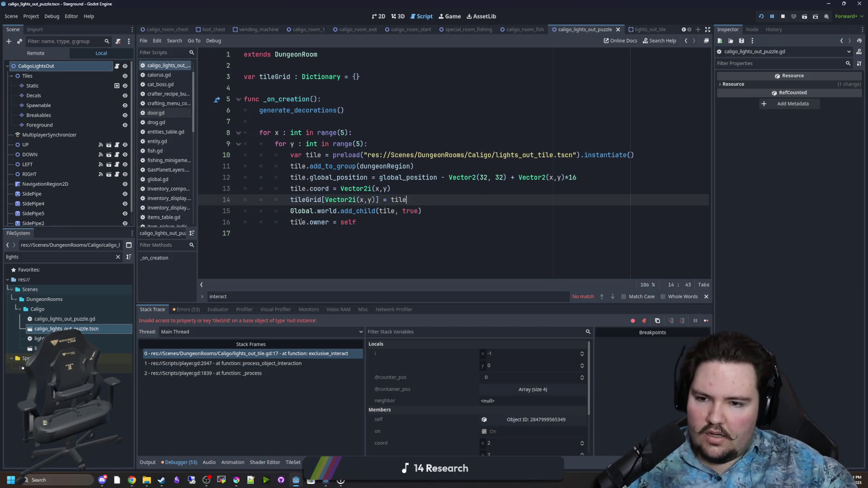
drag(310, 211, 441, 211)
click(441, 211)
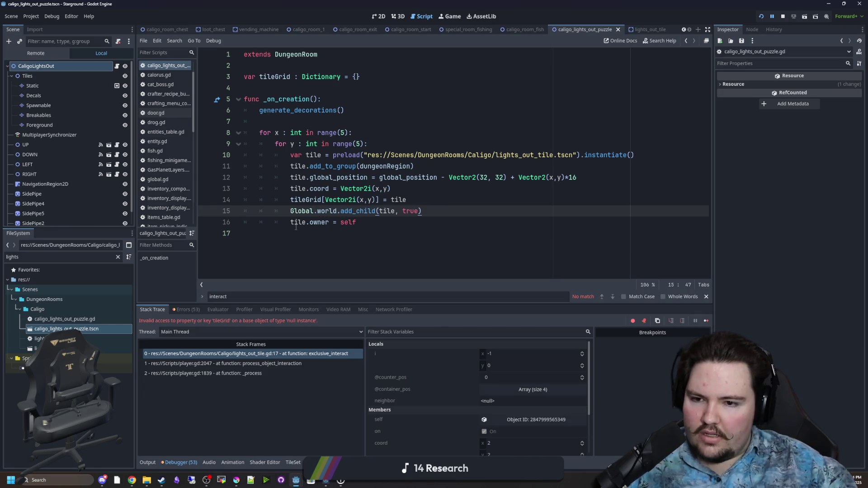
click(186, 310)
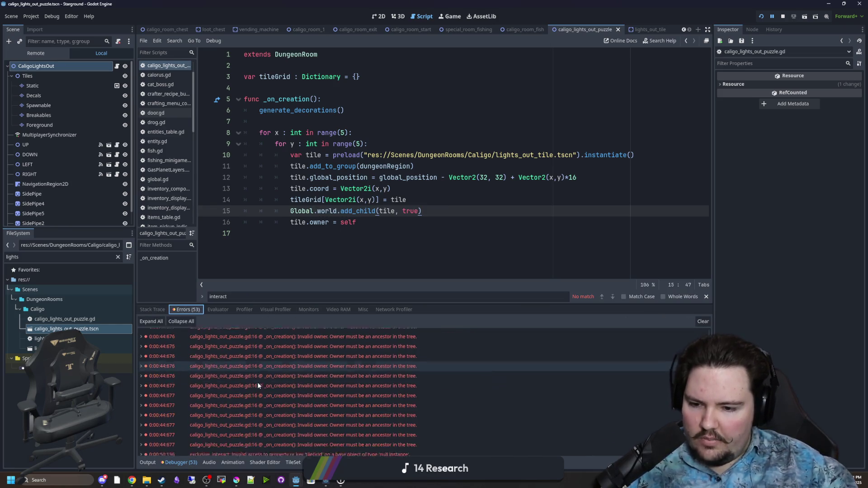
Review an 'Invalid owner' error entry and return to the puzzle script
right_click(258, 383)
click(275, 388)
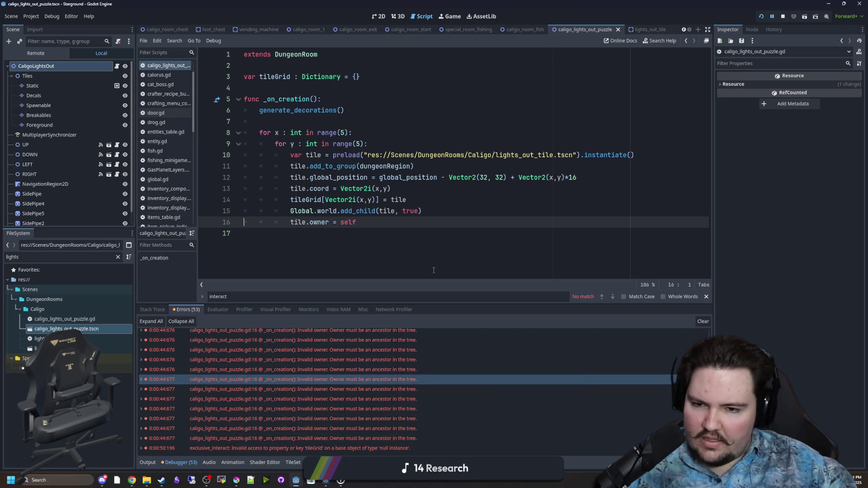
click(370, 242)
key(ctrl+s)
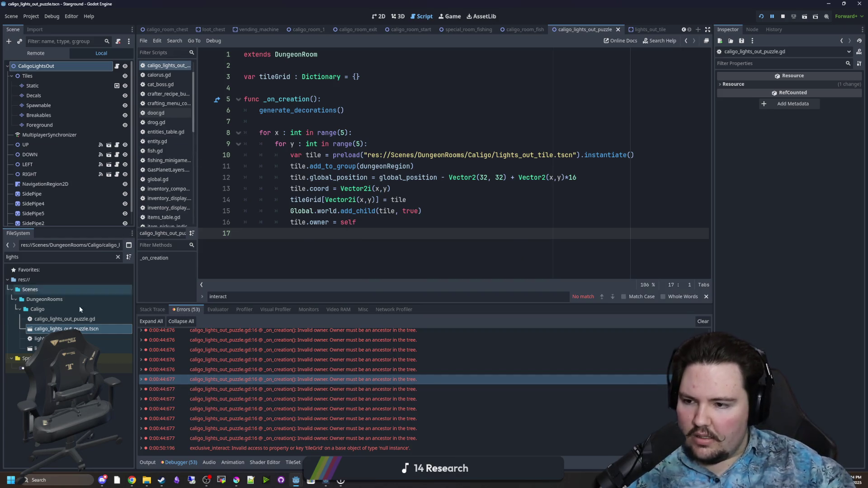
Replace 'tile.owner = self' with 'tile.grid = tileGrid' and save
scroll(58, 189, down, 1)
scroll(78, 190, up, 1)
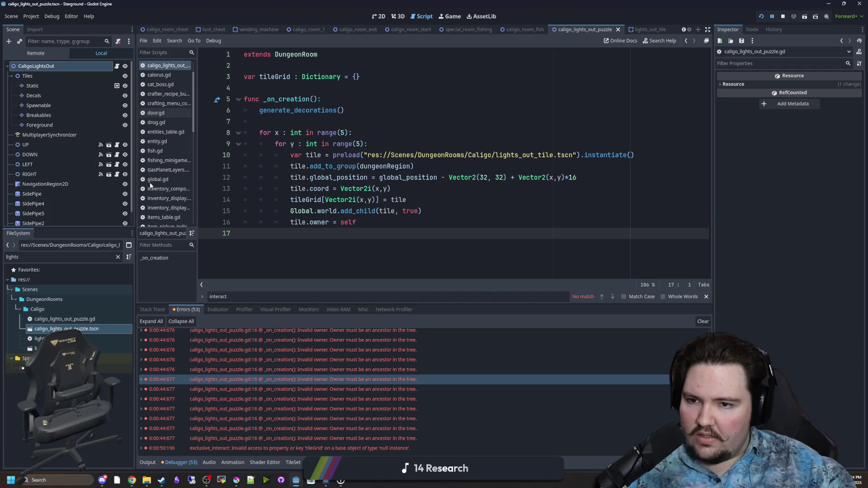
drag(387, 225, 283, 226)
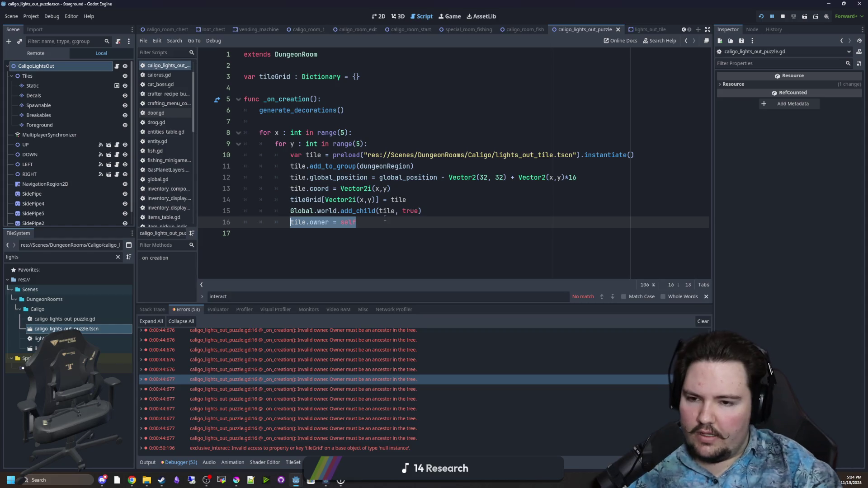
text(tile.grid = tileGri)
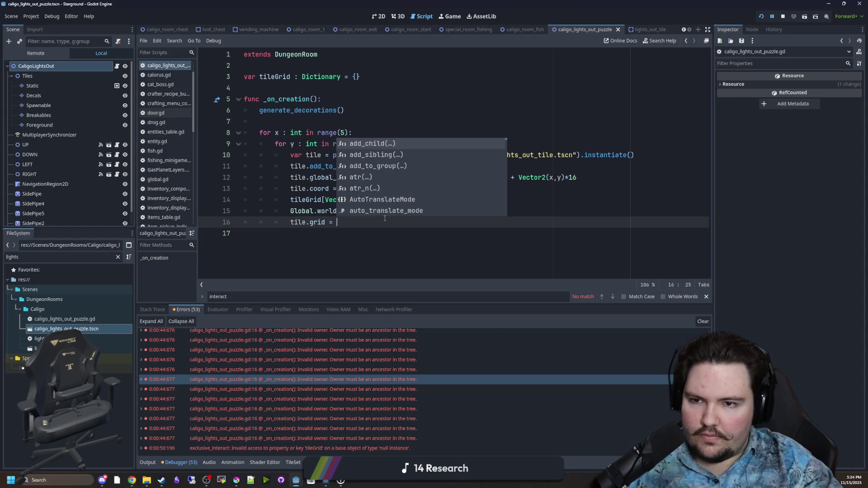
click(409, 200)
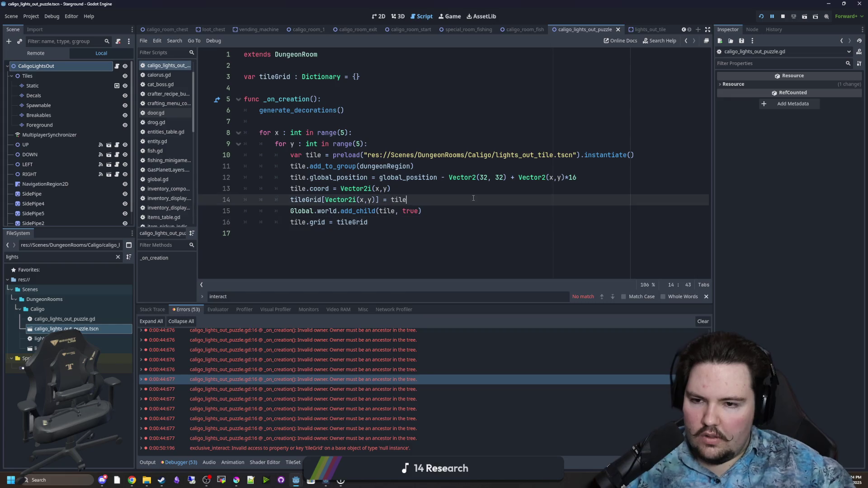
key(ctrl+s)
Examine the tileGrid reference in the new grid assignment
scroll(147, 197, down, 10)
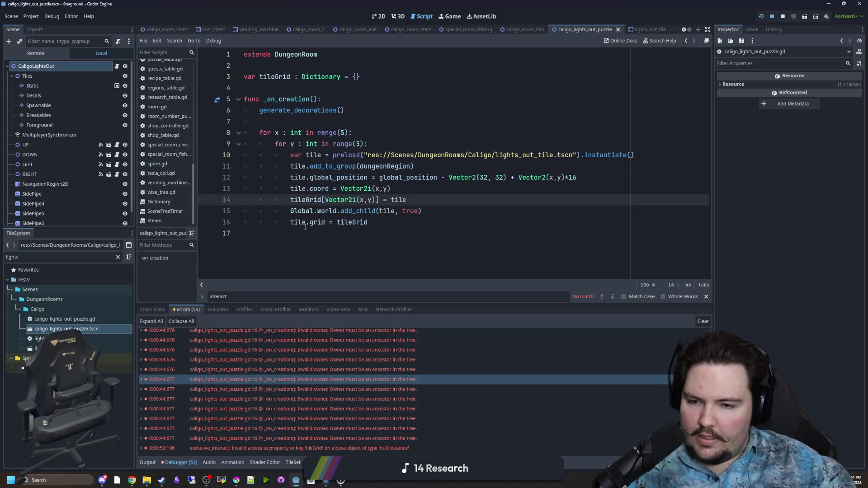
double_click(349, 224)
click(351, 229)
double_click(353, 223)
click(353, 229)
double_click(352, 224)
click(352, 229)
double_click(350, 224)
click(348, 232)
double_click(349, 222)
click(344, 233)
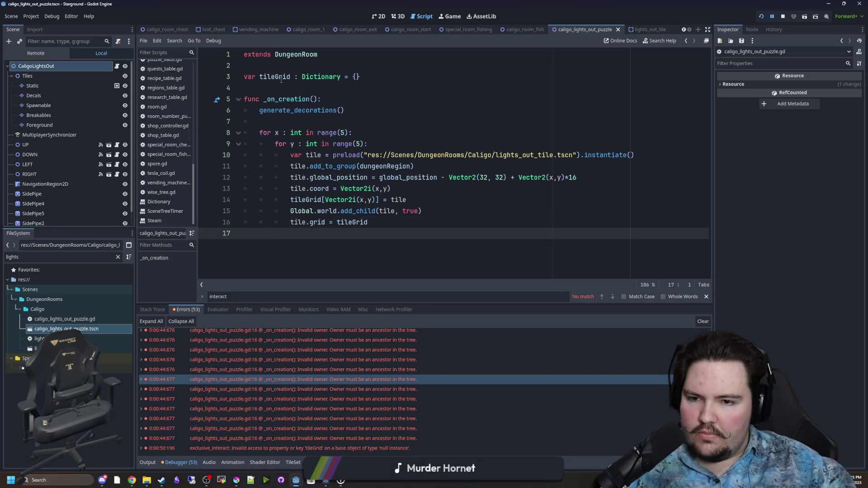
Declare a local tileGrid Dictionary inside _on_creation below generate_decorations()
click(281, 79)
click(277, 121)
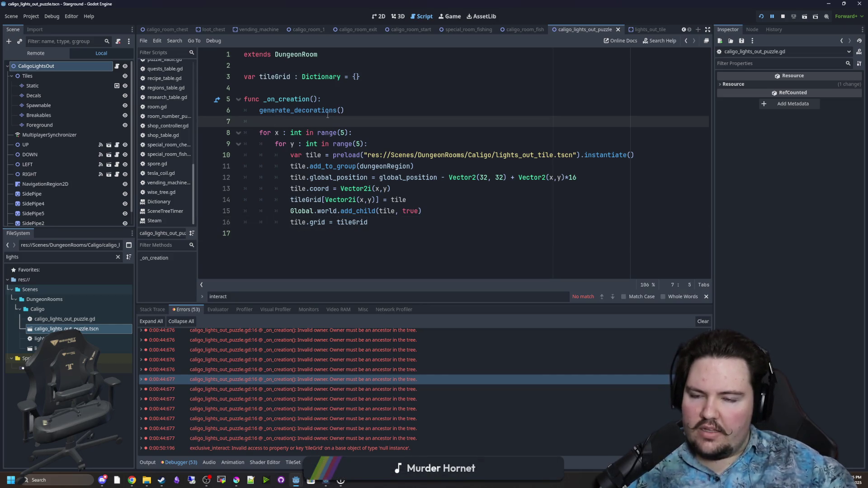
key(Return)
key(Return)
key(Up)
text(var tile)
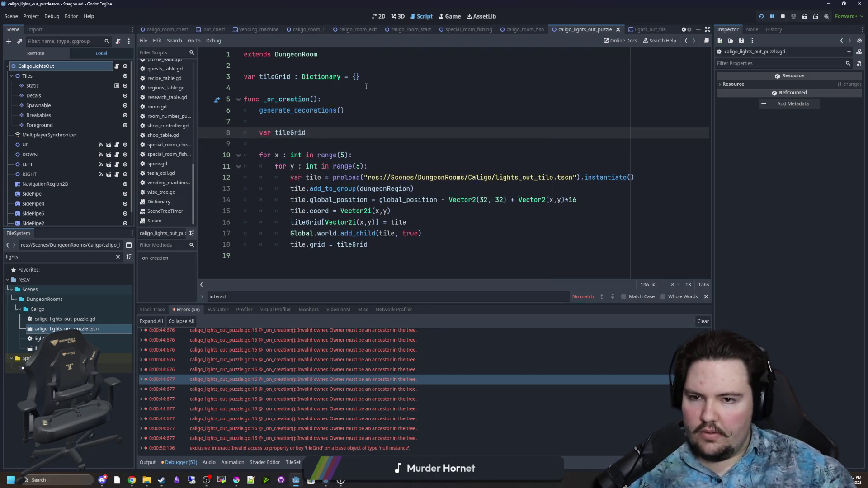
drag(362, 77, 291, 77)
key(ctrl+x)
click(317, 133)
key(ctrl+v)
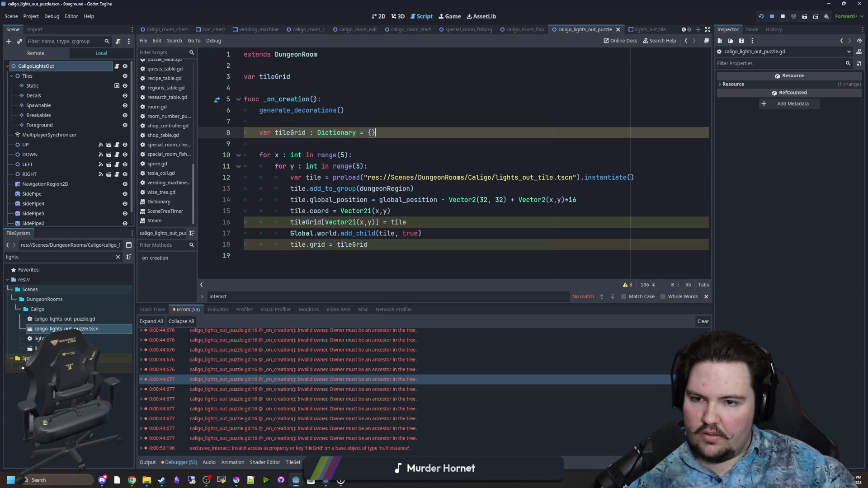
Delete the old class-level tileGrid declaration, tidy blank lines, and save
triple_click(272, 76)
key(BackSpace)
key(BackSpace)
key(Delete)
click(296, 121)
click(290, 99)
key(BackSpace)
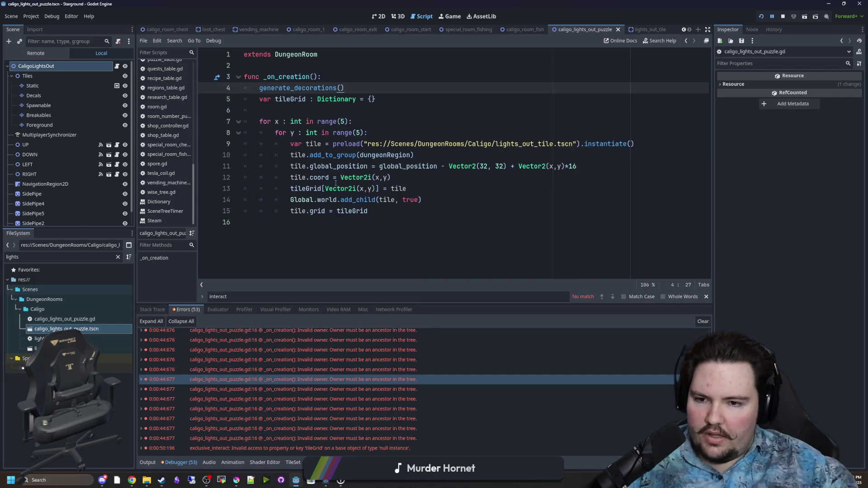
click(325, 111)
key(ctrl+s)
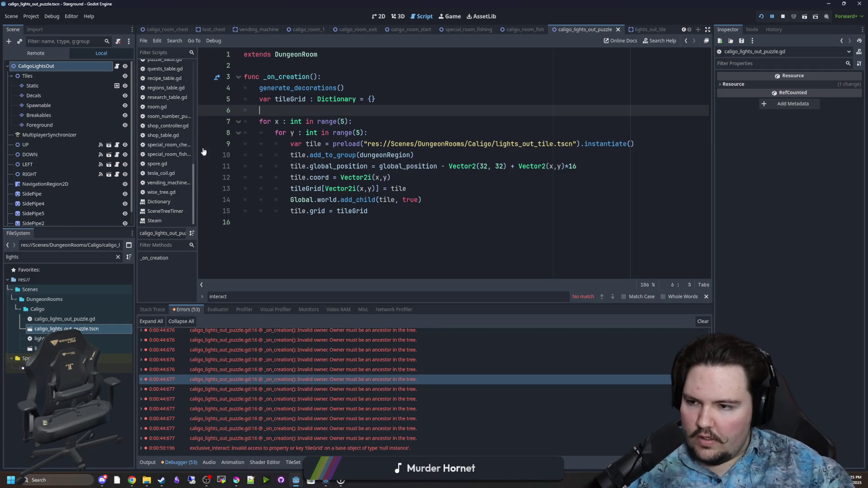
Open lights_out_tile.gd and add a new line after the coord variable for a grid variable
double_click(37, 339)
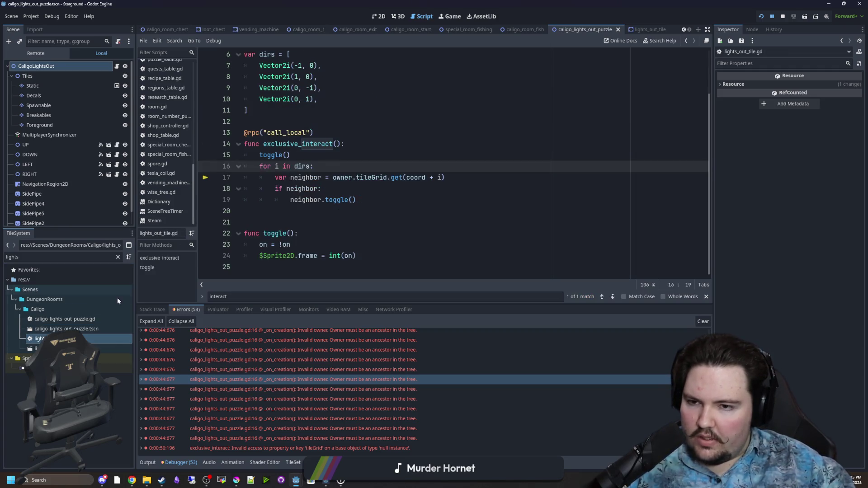
double_click(300, 87)
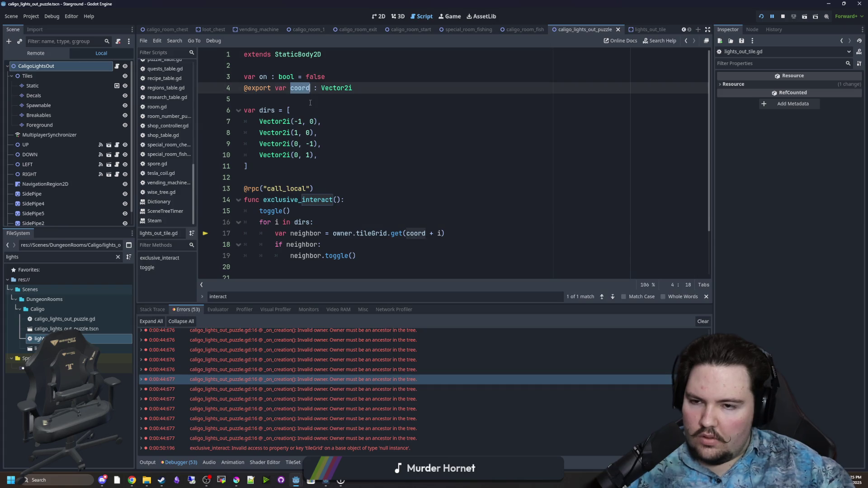
click(307, 102)
key(Return)
key(Up)
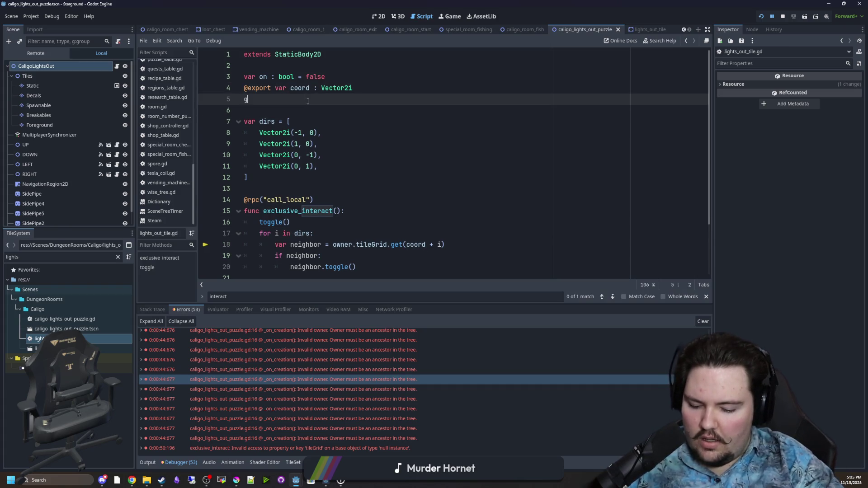